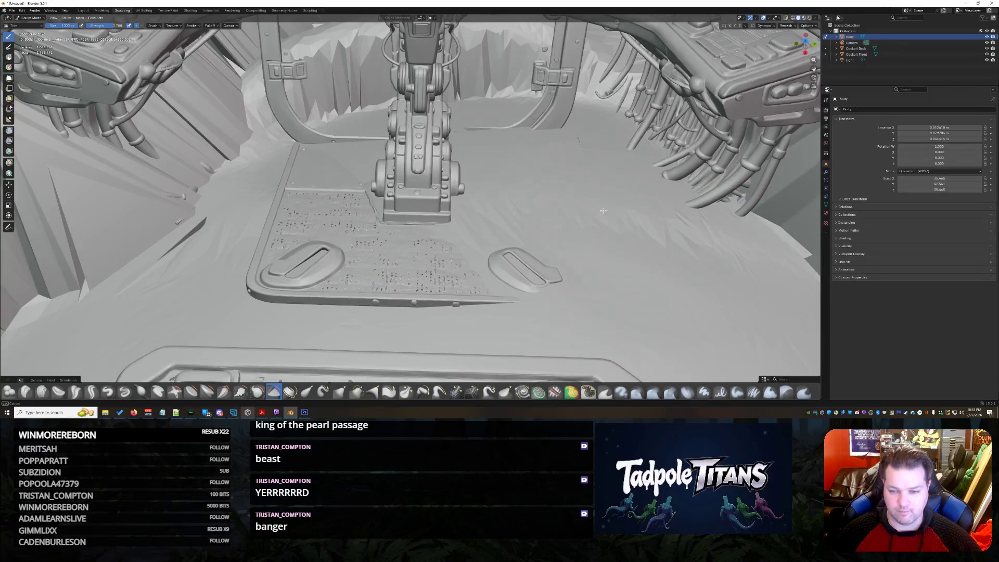
Step: Undo the last three floor-smoothing strokes around the pedal plate
key("ctrl+z")
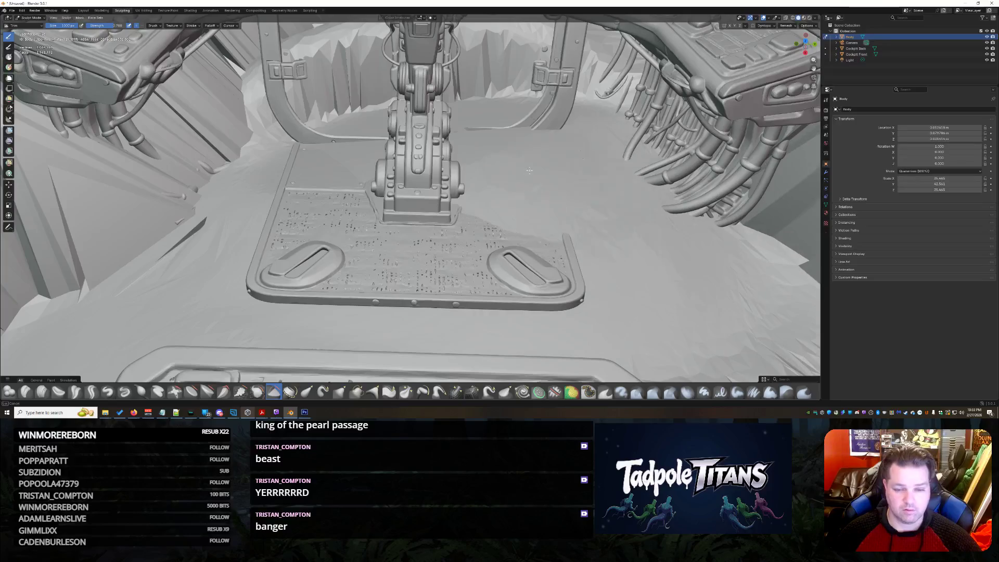
key("ctrl+z")
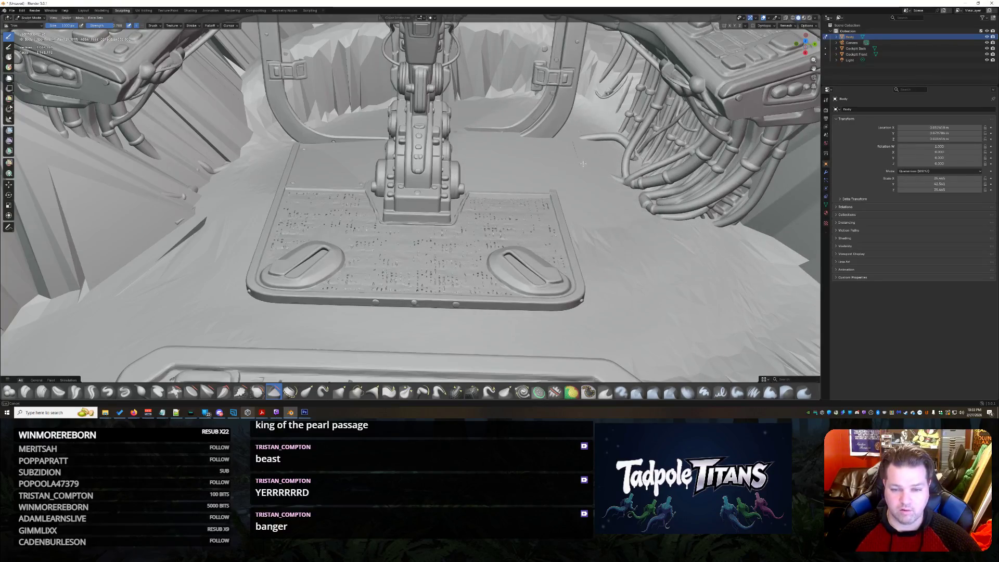
key("ctrl+z")
key("ctrl+z")
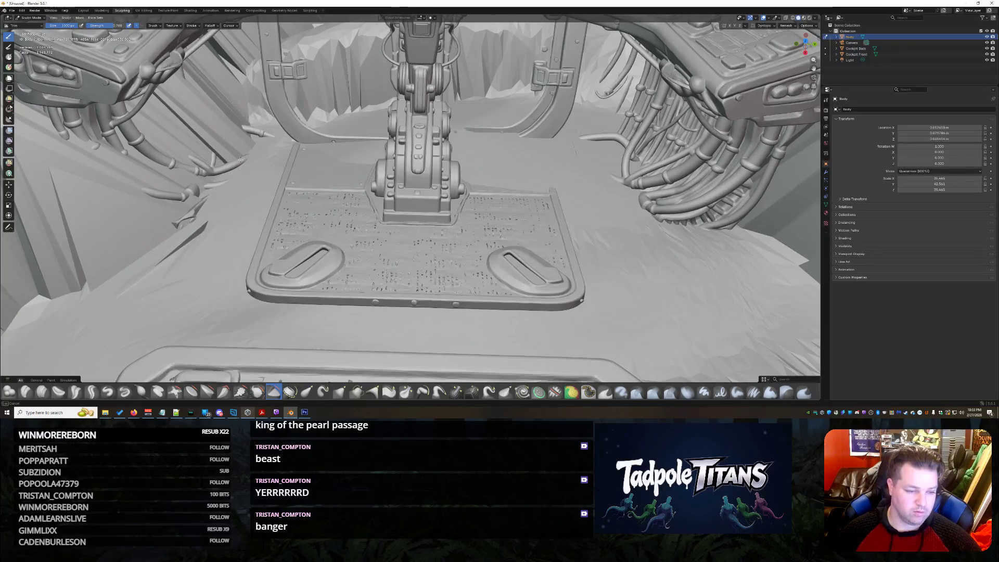
middle_click_drag(409, 195, 469, 164)
mouse_move(468, 238)
middle_mouse_down()
mouse_move(501, 108)
mouse_move(368, 156)
mouse_move(343, 199)
middle_mouse_up()
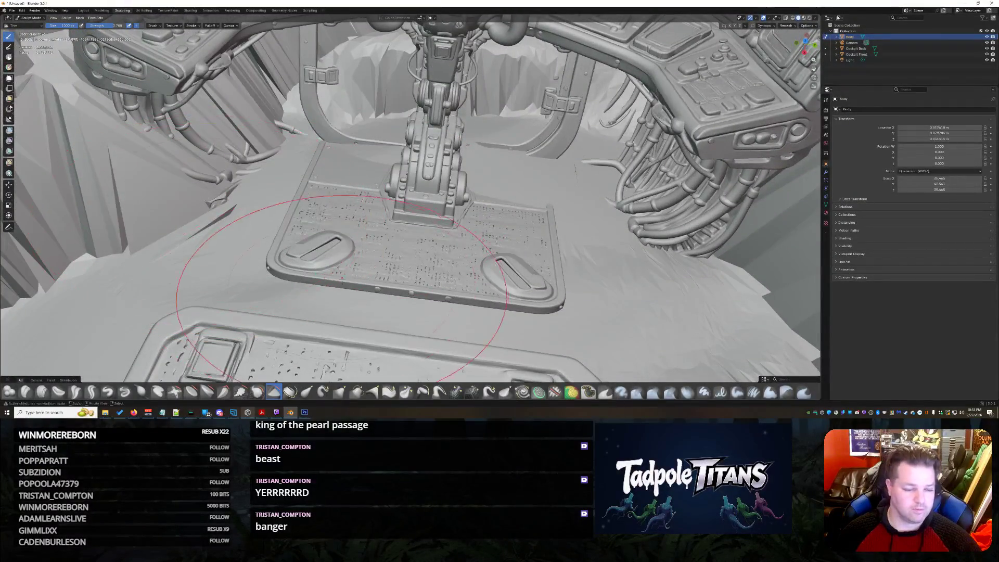
Step: Select the Smooth brush and undo the smoothing right of the pedestal
left_click(268, 395)
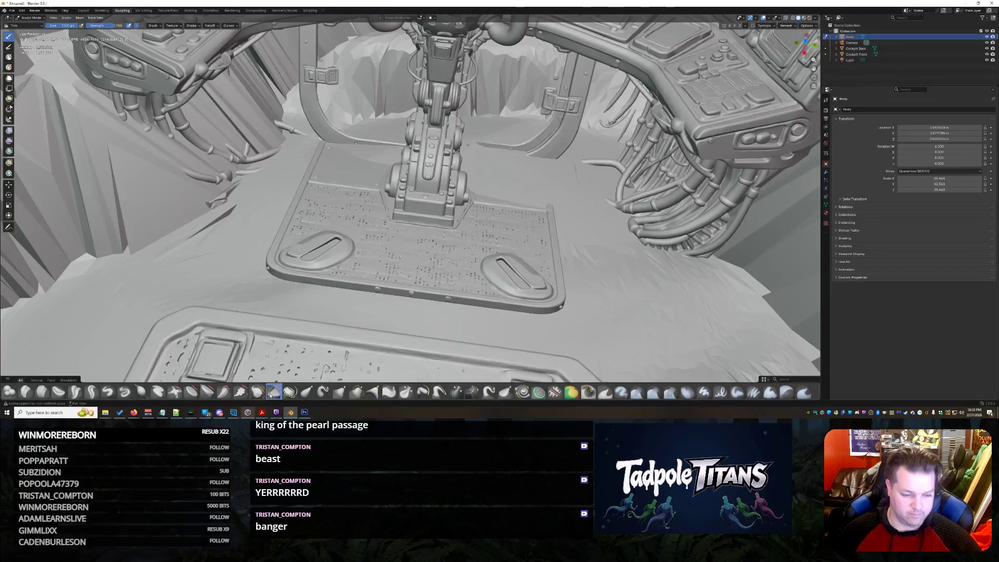
left_click(208, 393)
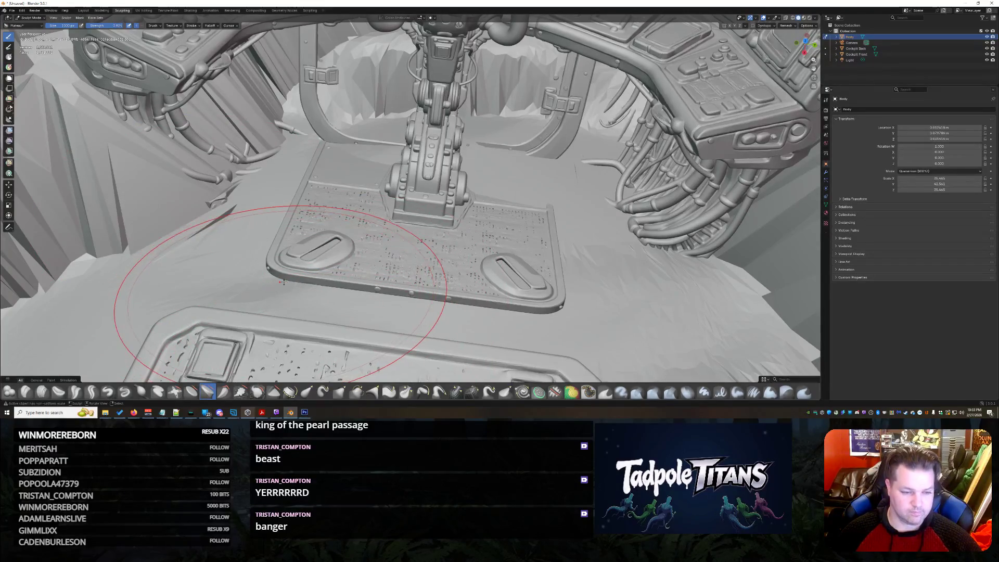
key("ctrl+z")
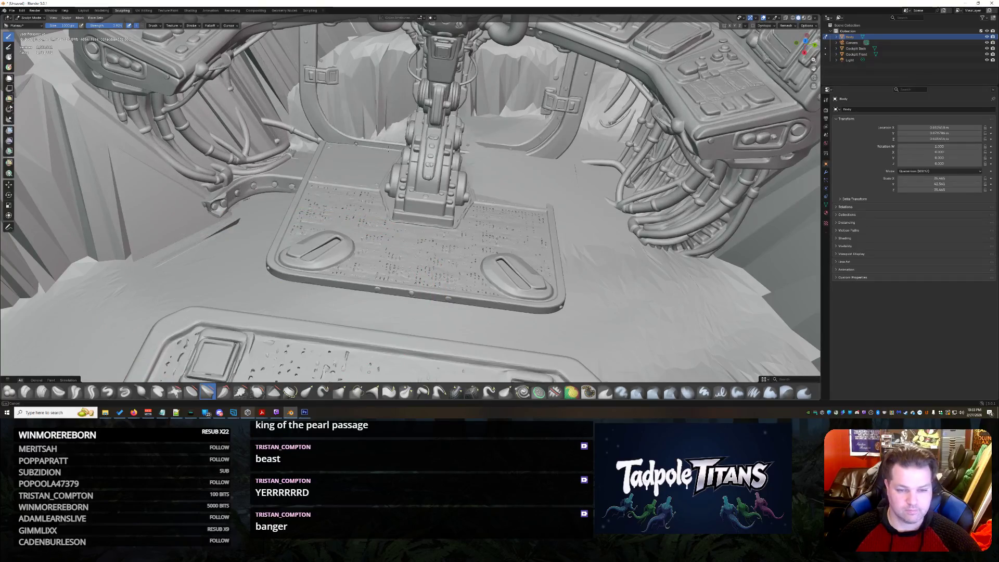
key("ctrl+z")
key("ctrl+z")
key("ctrl+z")
key("ctrl+z")
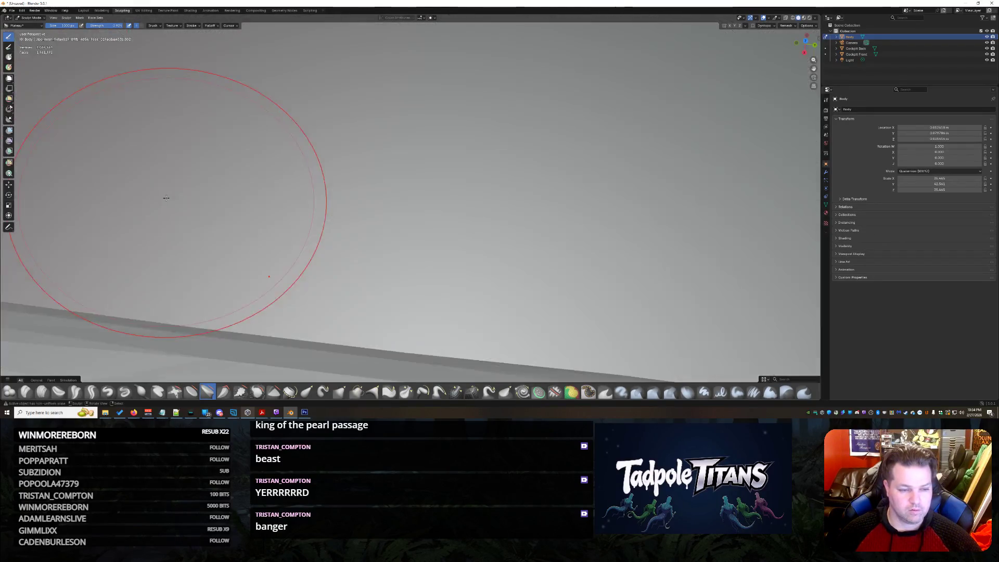
mouse_move(167, 201)
middle_mouse_down()
mouse_move(327, 187)
mouse_move(314, 130)
mouse_move(379, 156)
mouse_move(406, 140)
middle_mouse_up()
scroll(406, 196, "up", 5)
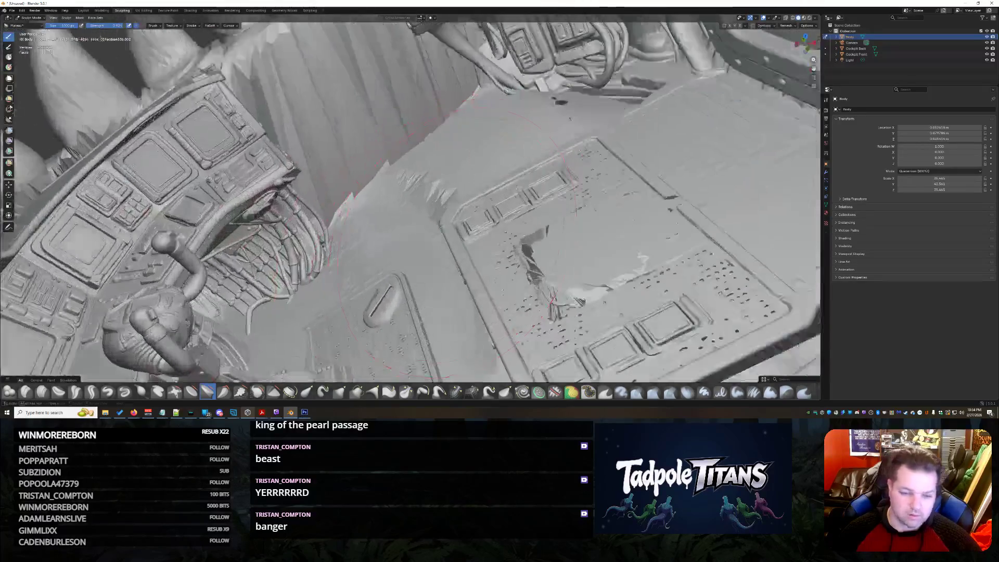
Step: Smooth the jagged spikes across the left cockpit floor below the panel
middle_click_drag(406, 196, 437, 173)
left_click_drag(327, 266, 164, 312)
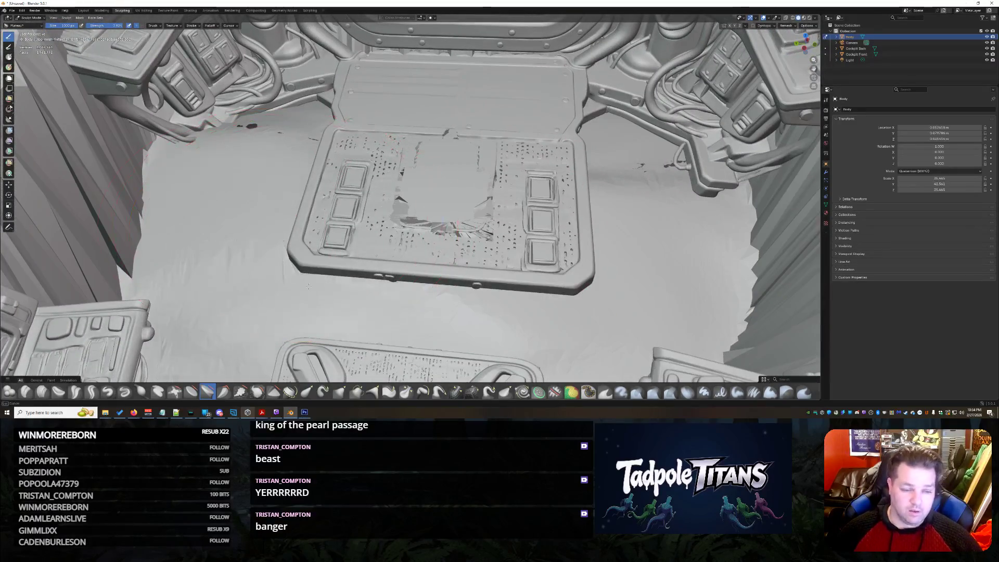
left_click_drag(601, 188, 687, 234)
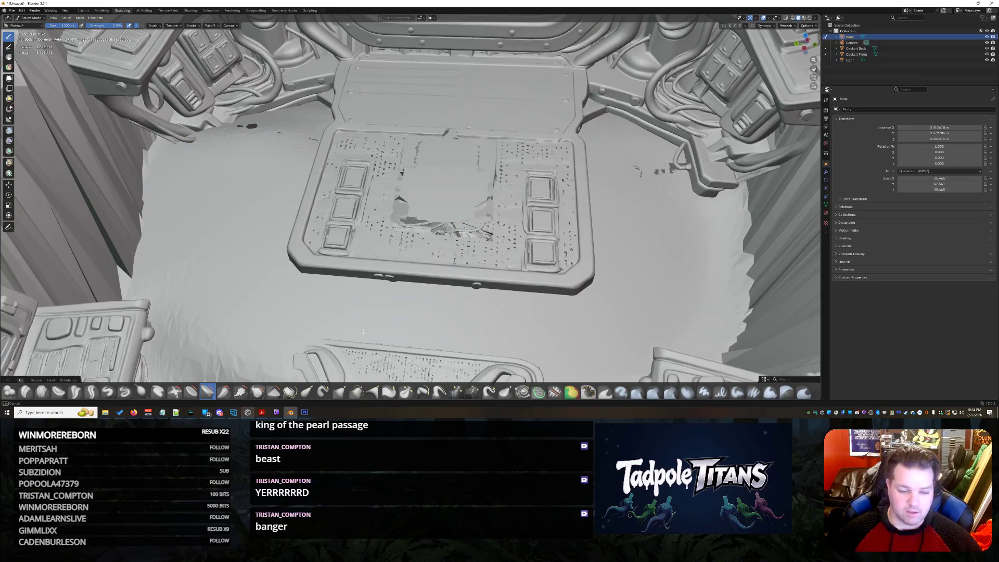
left_click_drag(365, 332, 259, 358)
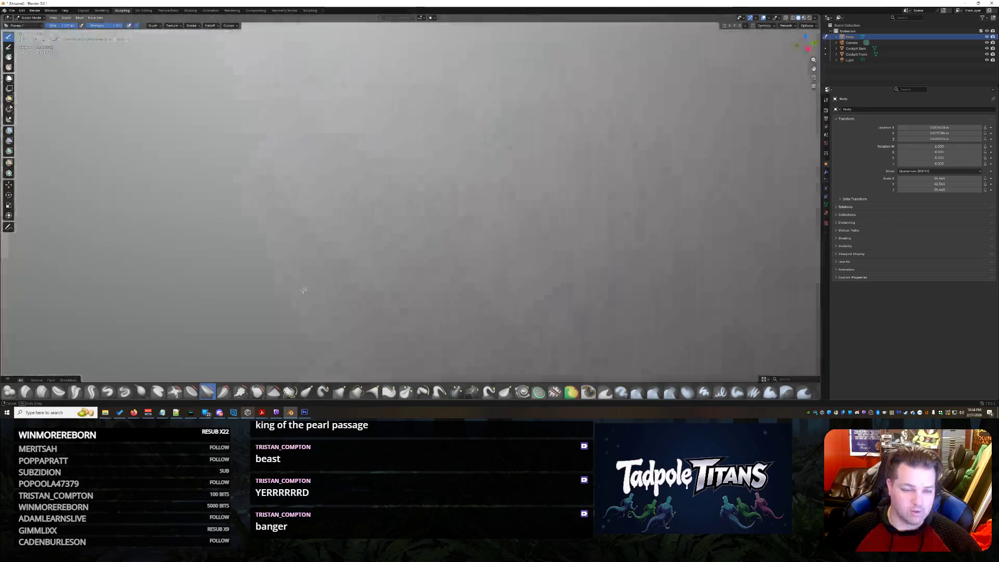
mouse_move(422, 285)
middle_mouse_down()
mouse_move(331, 278)
mouse_move(389, 294)
middle_mouse_up()
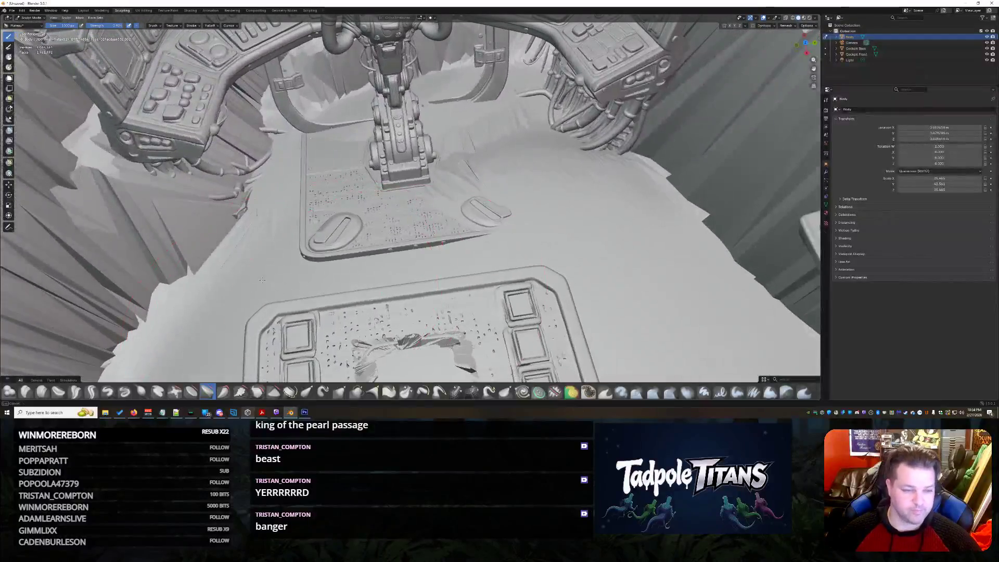
Step: Smooth the rough left cockpit wall, the area near the pedal and the dashboard underside
left_click_drag(261, 279, 172, 234)
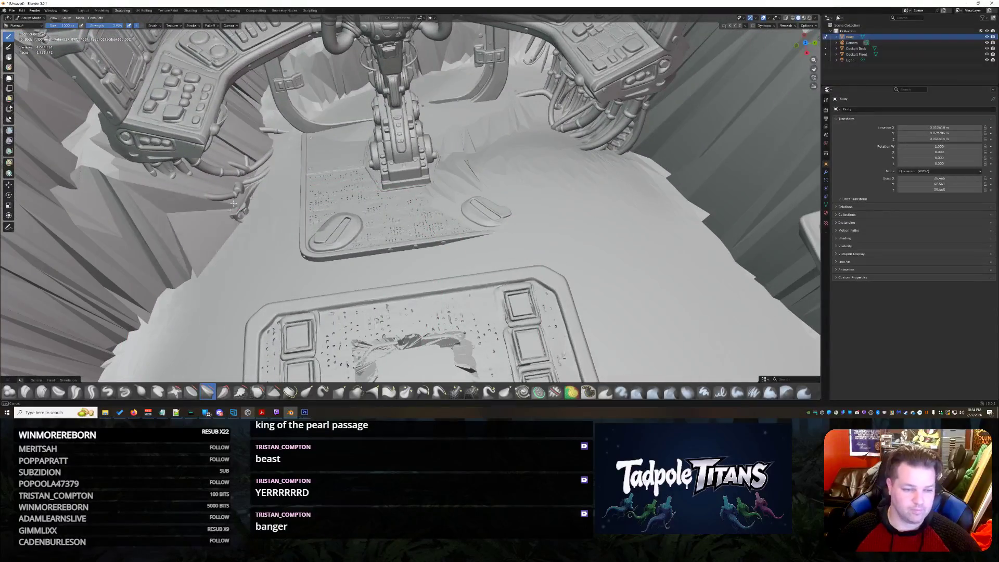
left_click_drag(452, 118, 581, 159)
mouse_move(352, 144)
left_mouse_down()
mouse_move(195, 250)
mouse_move(250, 94)
left_mouse_up()
left_click_drag(328, 87, 234, 243)
mouse_move(117, 312)
left_mouse_down()
mouse_move(266, 202)
mouse_move(301, 137)
left_mouse_up()
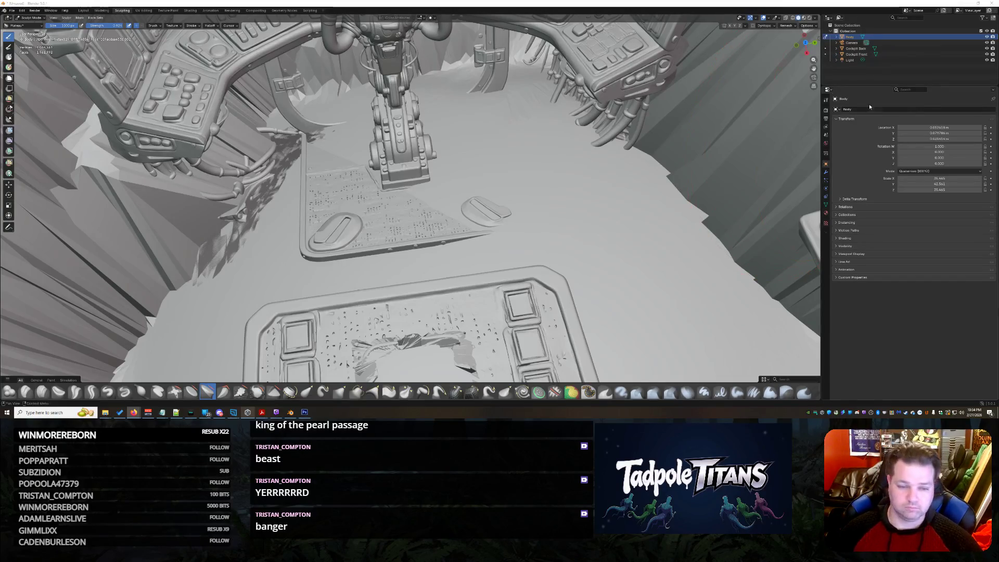
middle_click_drag(491, 234, 547, 196)
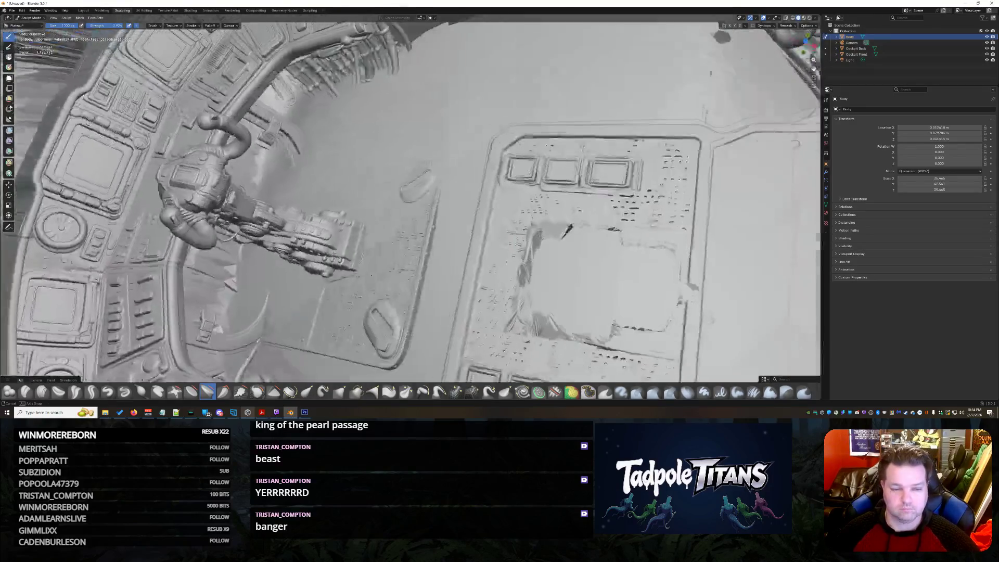
mouse_move(569, 229)
middle_mouse_down()
mouse_move(454, 269)
mouse_move(591, 234)
mouse_move(78, 144)
middle_mouse_up()
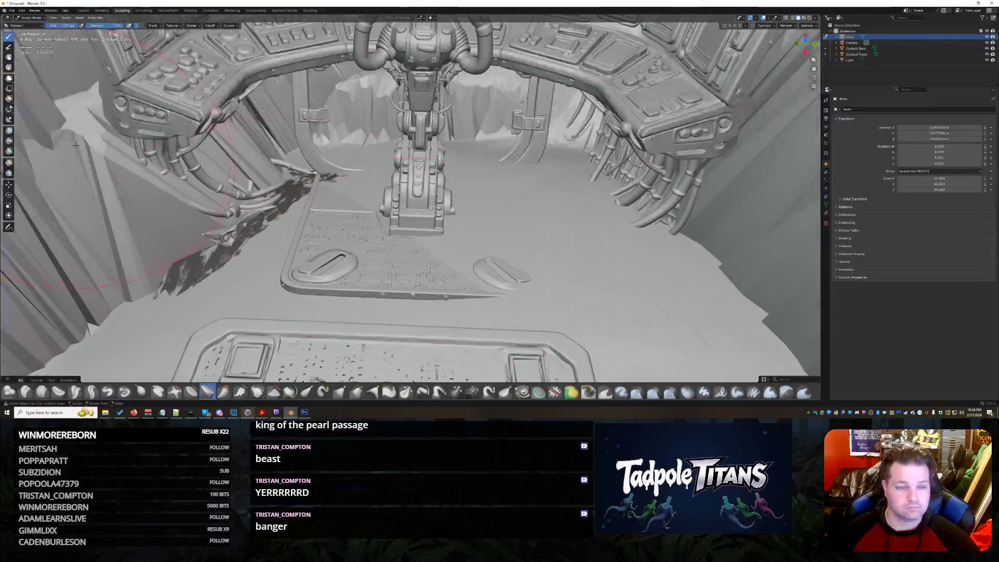
scroll(185, 100, "down", 4)
scroll(185, 99, "down", 4)
scroll(186, 100, "down", 3)
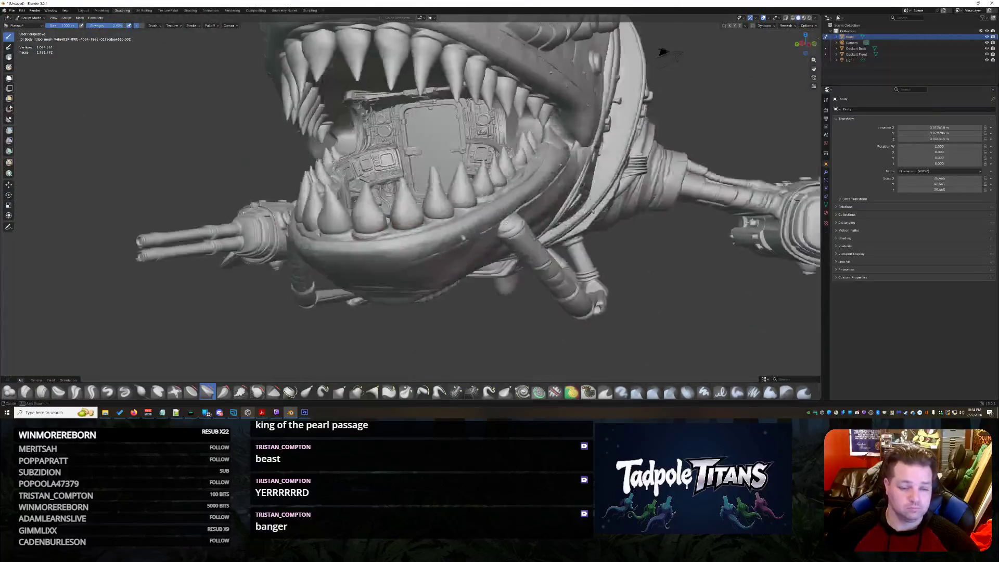
scroll(186, 100, "down", 2)
scroll(395, 145, "up", 5)
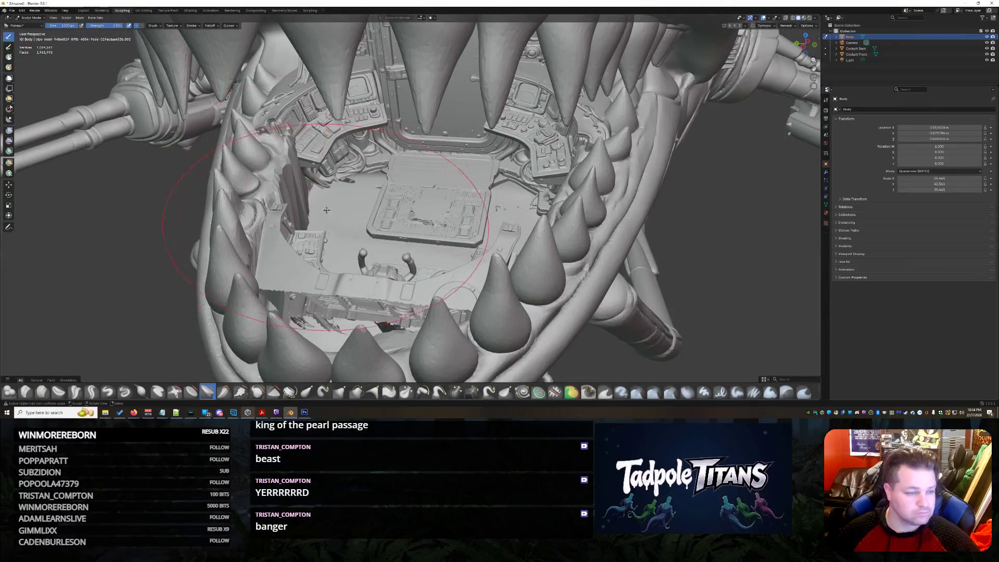
scroll(326, 209, "down", 3)
Step: Leave Sculpt Mode, select Cockpit Front and begin moving it along the Y axis
key("ctrl+Tab")
left_click(856, 54)
middle_click_drag(469, 234, 341, 307)
scroll(471, 252, "up", 3)
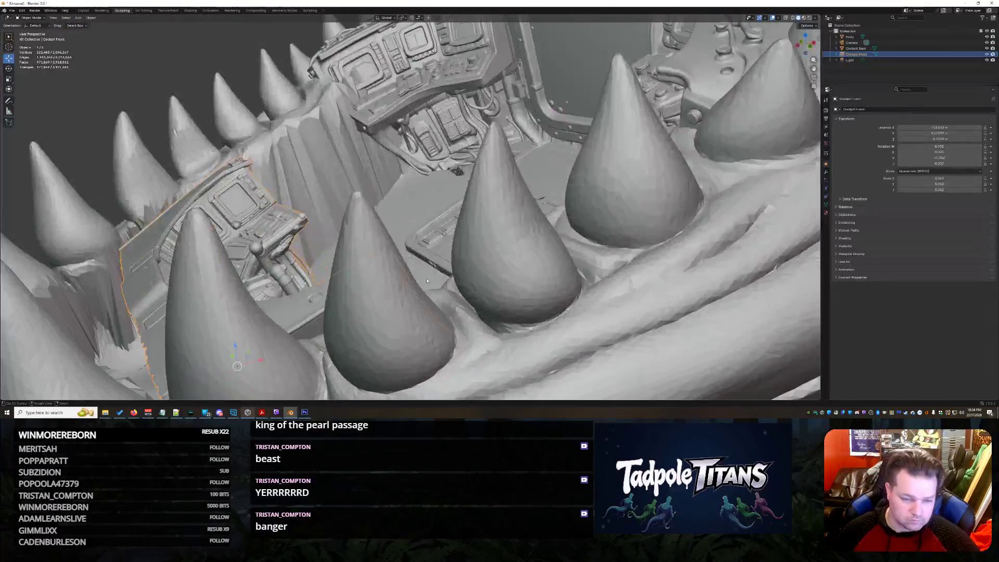
scroll(484, 235, "up", 3)
scroll(507, 219, "up", 3)
scroll(533, 194, "up", 5)
scroll(534, 194, "up", 3)
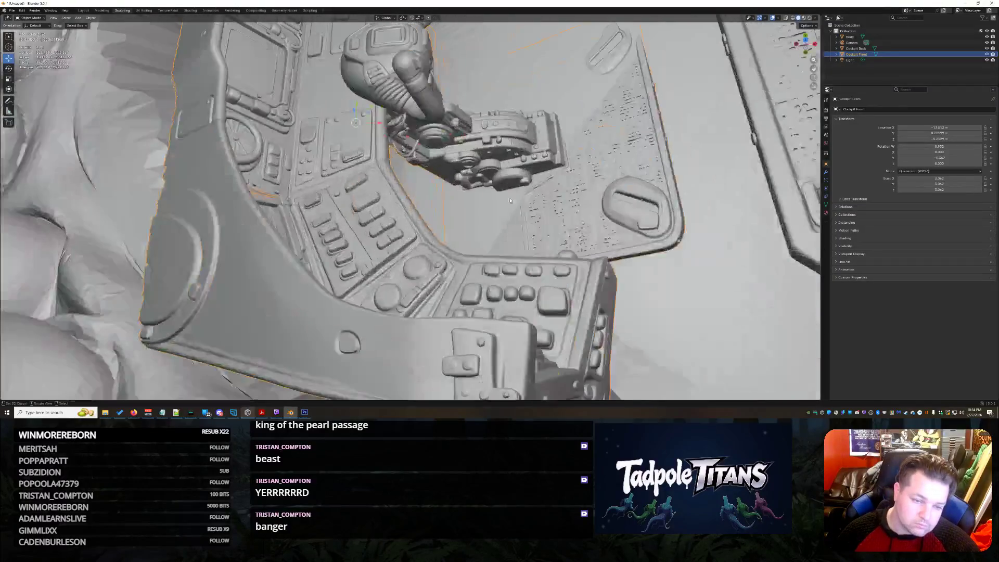
mouse_move(412, 150)
middle_mouse_down()
mouse_move(437, 121)
mouse_move(308, 188)
middle_mouse_up()
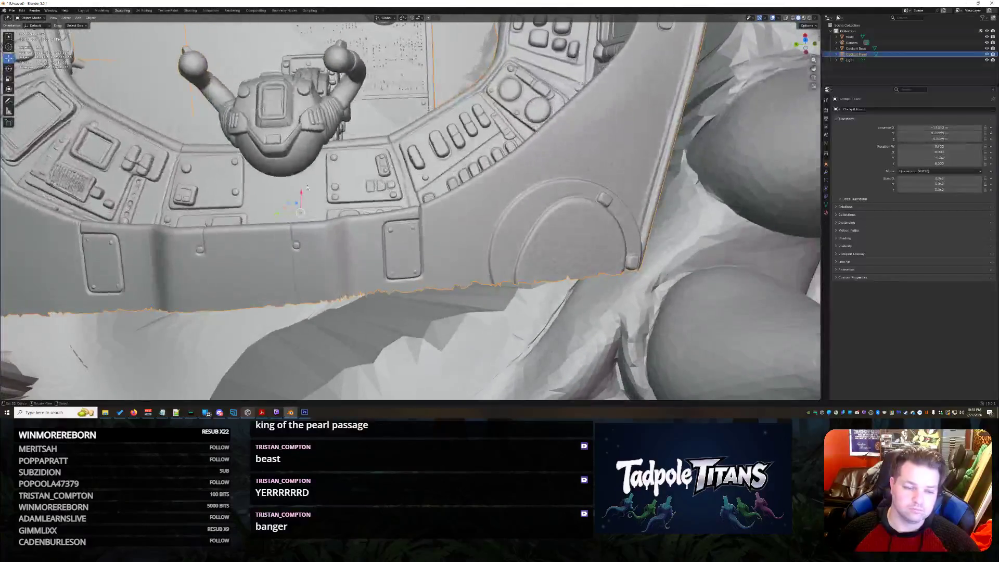
mouse_move(296, 204)
middle_mouse_down()
mouse_move(351, 157)
mouse_move(435, 113)
mouse_move(463, 196)
middle_mouse_up()
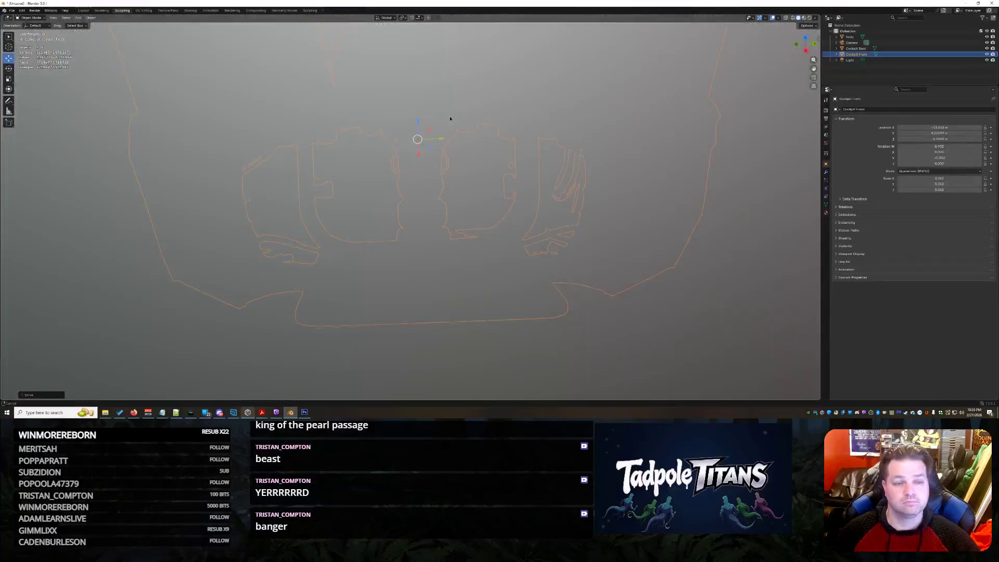
scroll(462, 196, "down", 3)
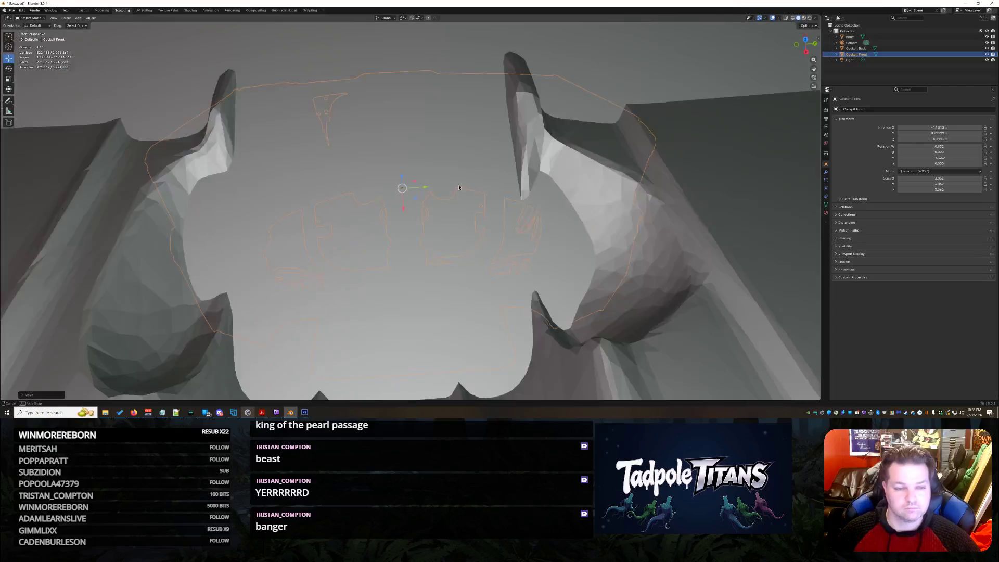
scroll(464, 196, "down", 2)
scroll(475, 195, "up", 2)
middle_click_drag(475, 195, 461, 189)
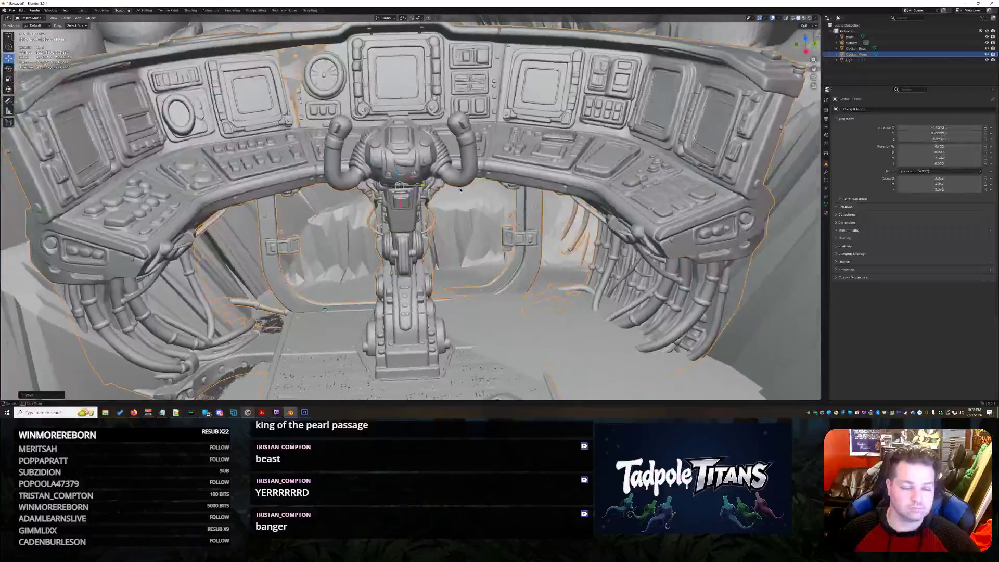
scroll(456, 190, "down", 2)
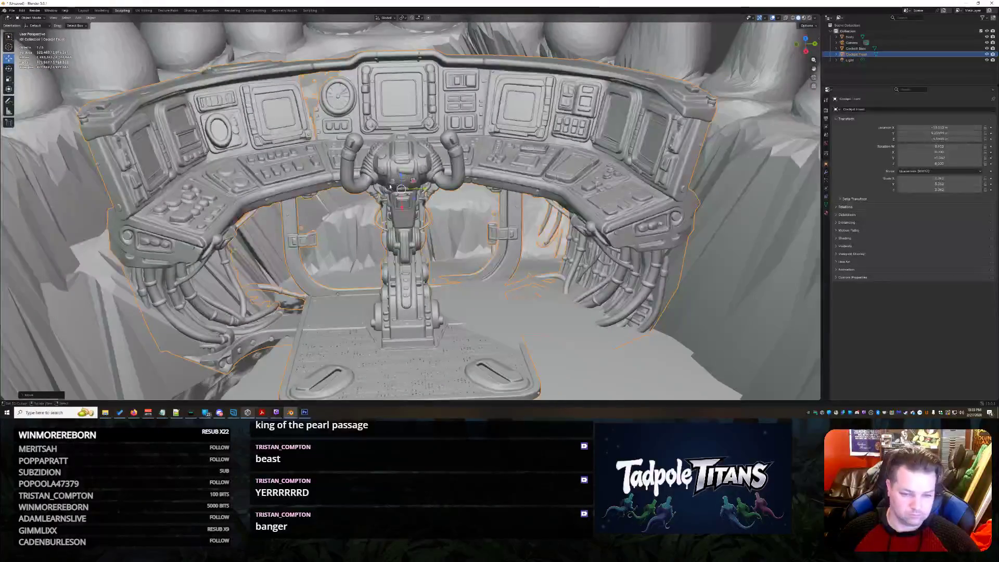
key("g")
key("y")
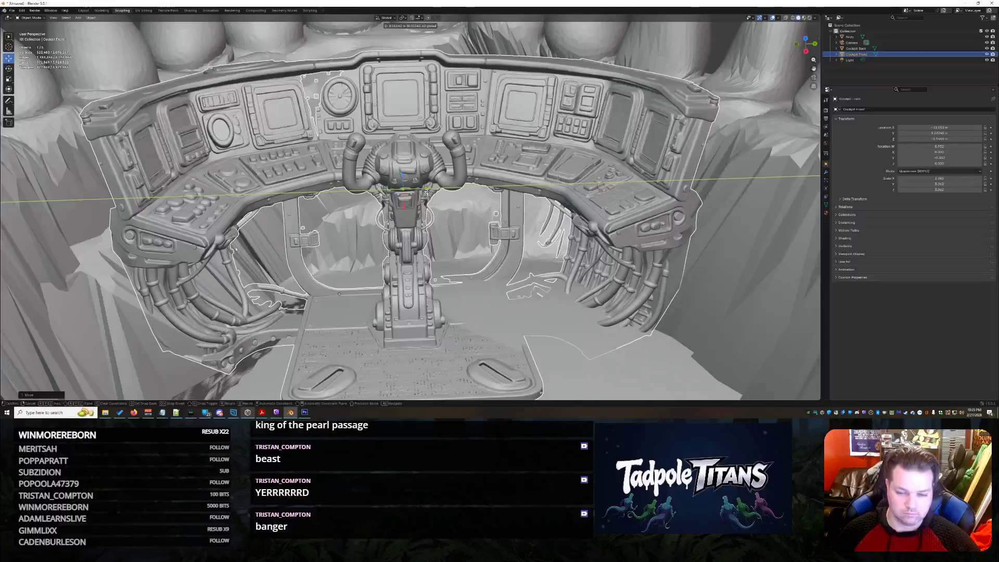
Step: Slide the Cockpit Front console along Y toward the camera and cancel a resize
left_click(425, 193)
mouse_move(426, 192)
middle_mouse_down()
mouse_move(585, 229)
mouse_move(610, 247)
mouse_move(611, 270)
middle_mouse_up()
scroll(611, 270, "up", 3)
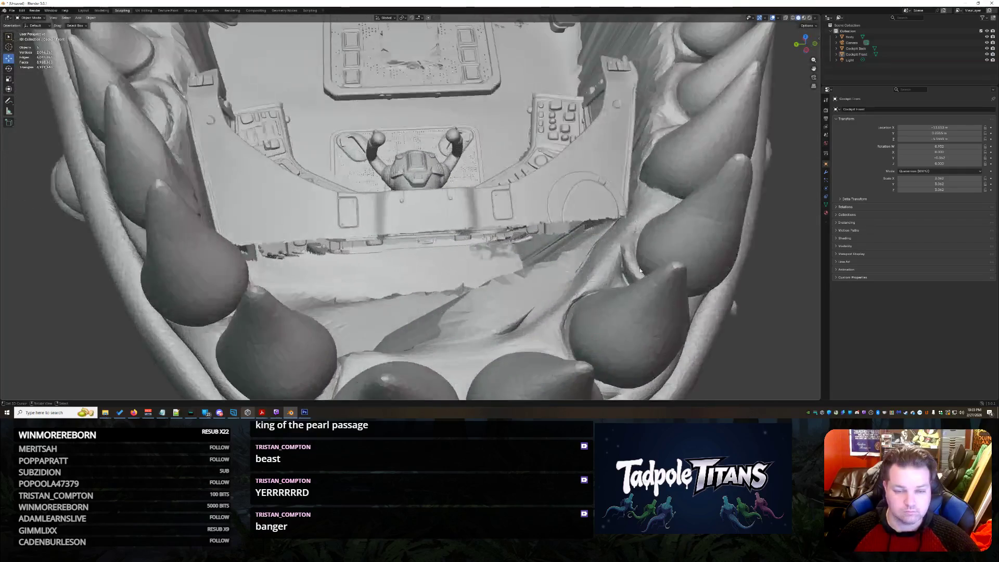
scroll(621, 234, "up", 2)
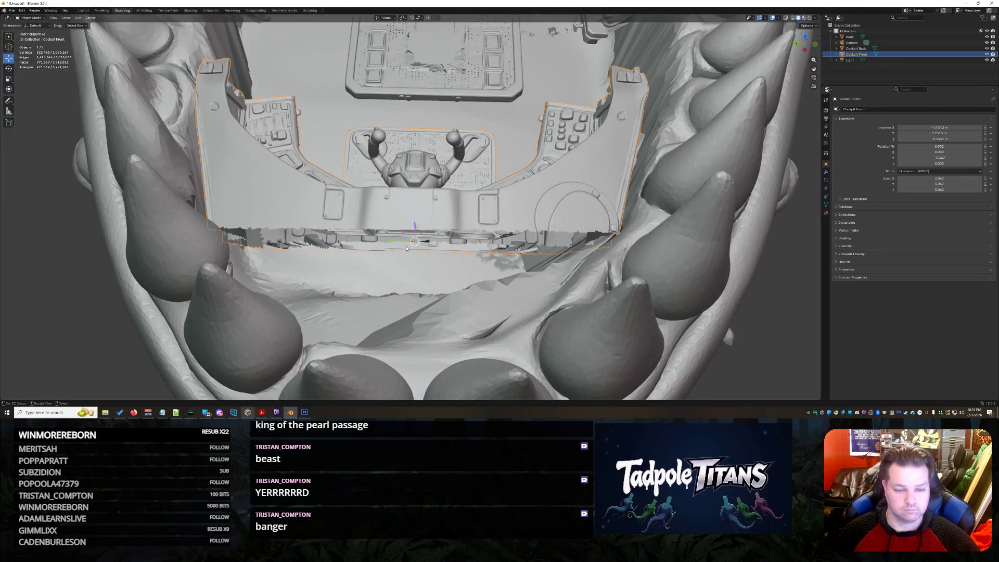
key("g")
key("y")
left_click(409, 240)
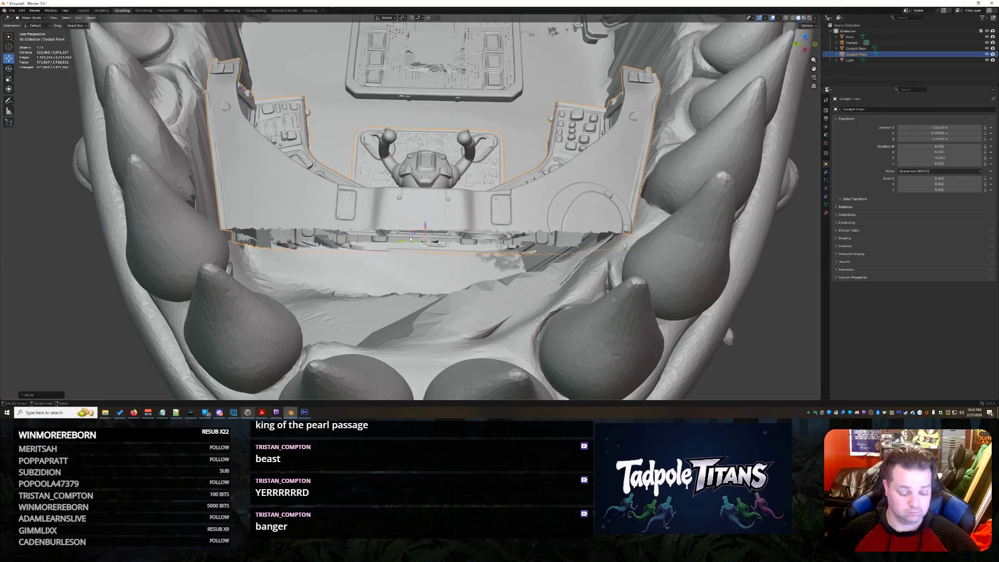
key("s")
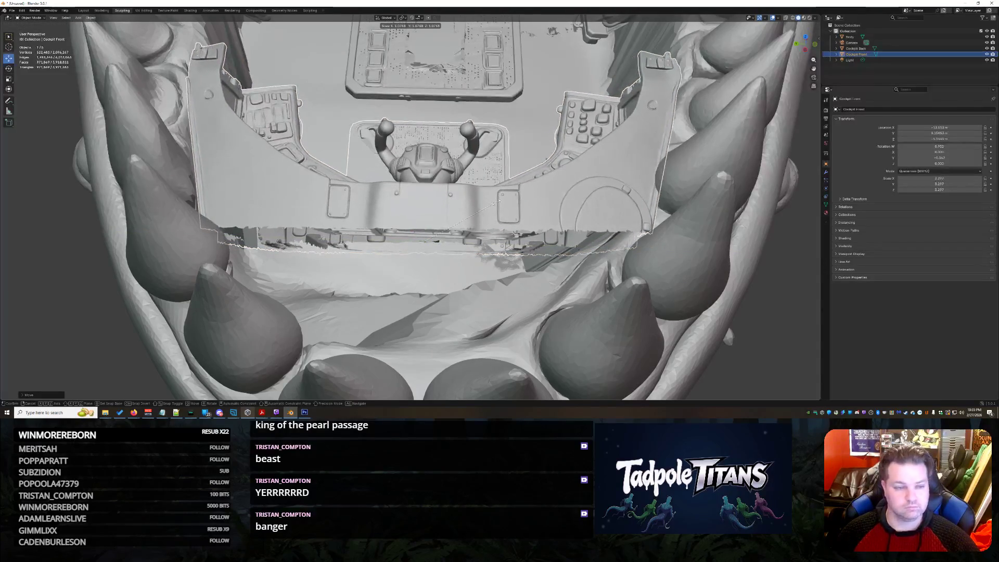
key("Escape")
Step: Reselect Cockpit Front and nudge it into place inside the mouth with two free moves
left_click(637, 264)
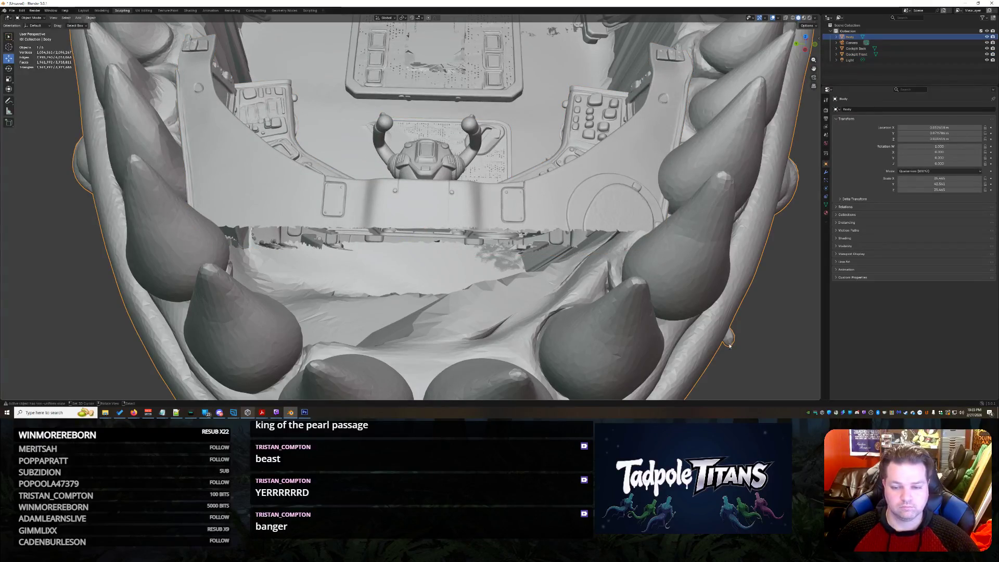
mouse_move(750, 395)
middle_mouse_down()
mouse_move(649, 386)
mouse_move(408, 245)
middle_mouse_up()
left_click(408, 244)
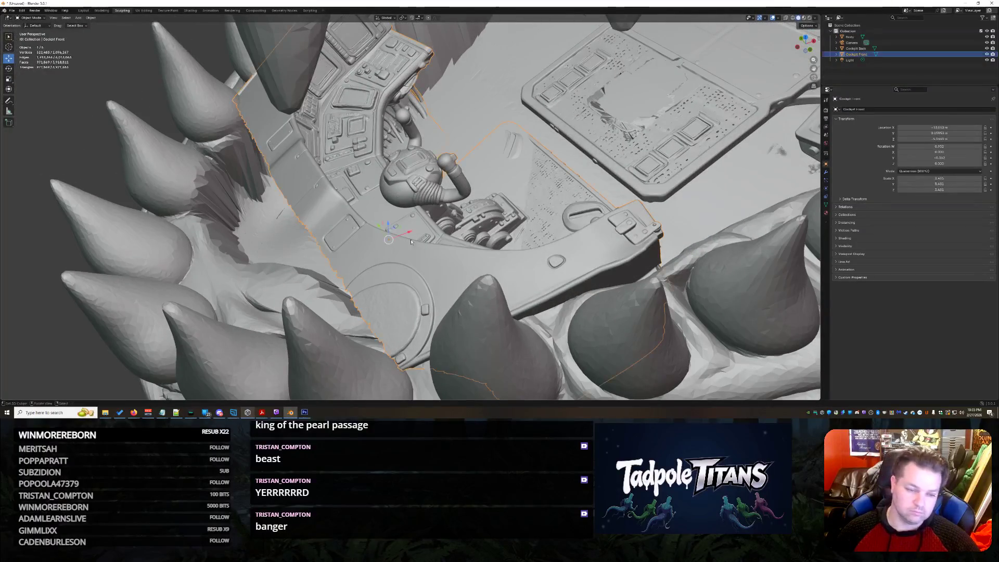
key("g")
left_click(484, 261)
mouse_move(484, 261)
middle_mouse_down()
mouse_move(551, 294)
mouse_move(432, 247)
middle_mouse_up()
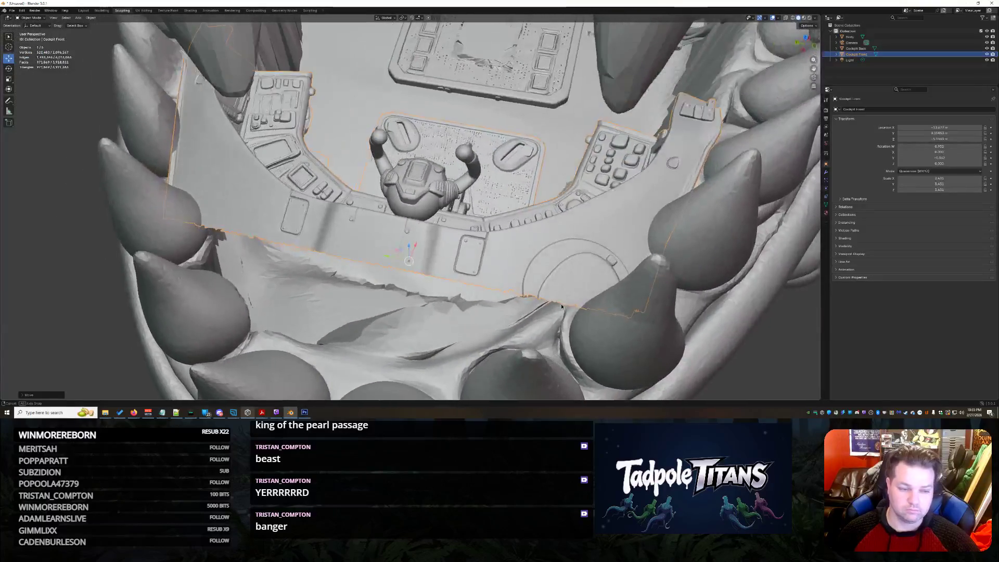
key("g")
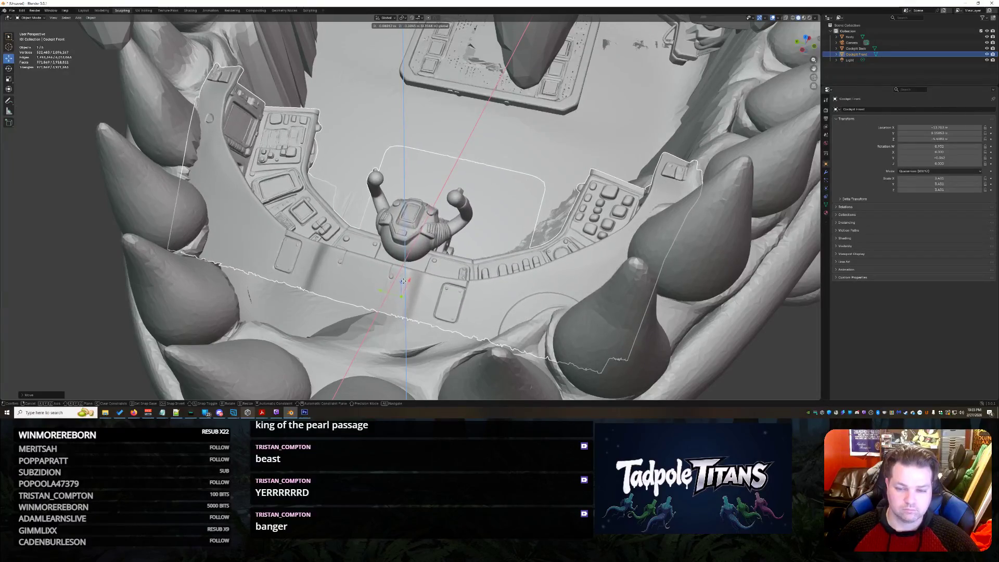
left_click(532, 286)
middle_click_drag(532, 287, 430, 285)
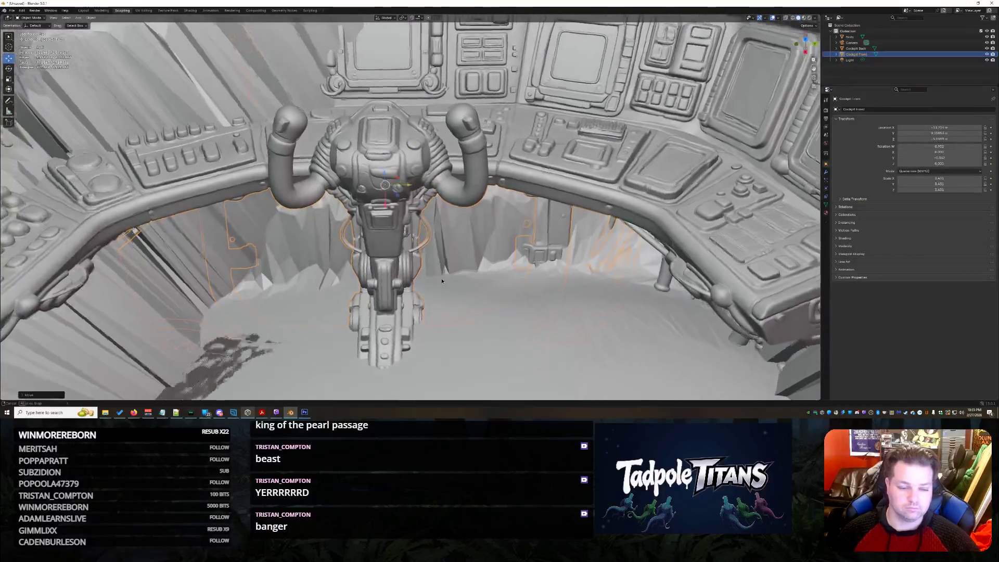
scroll(461, 268, "down", 4)
scroll(462, 267, "down", 2)
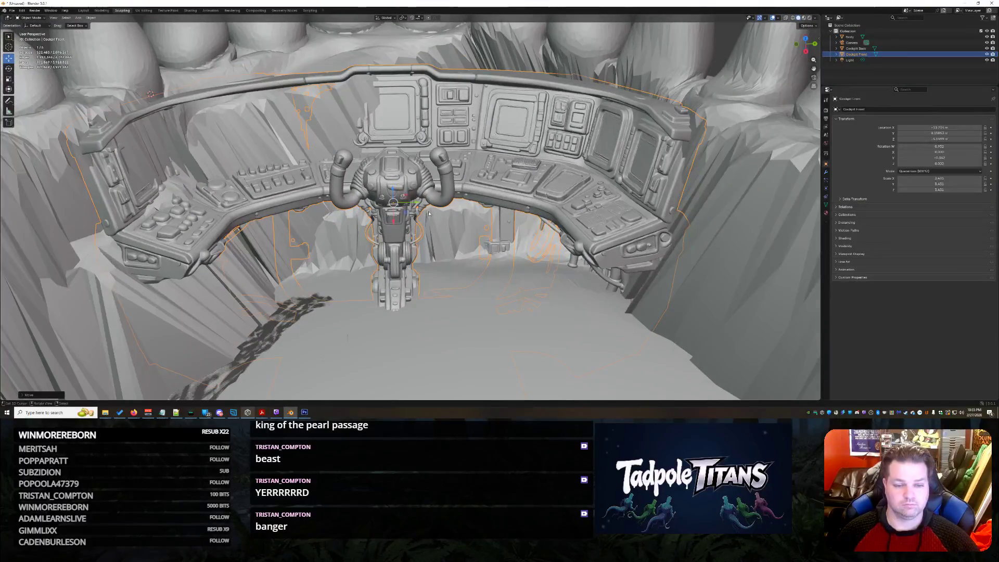
middle_click_drag(429, 216, 401, 240)
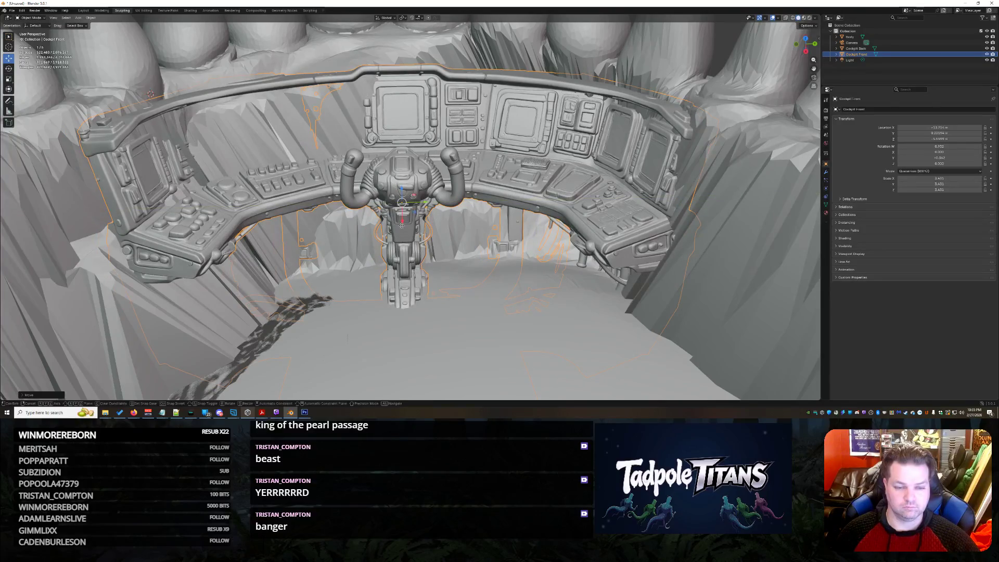
Step: Shift the console along the X axis, then delete Cockpit Front from the scene
key("g")
key("x")
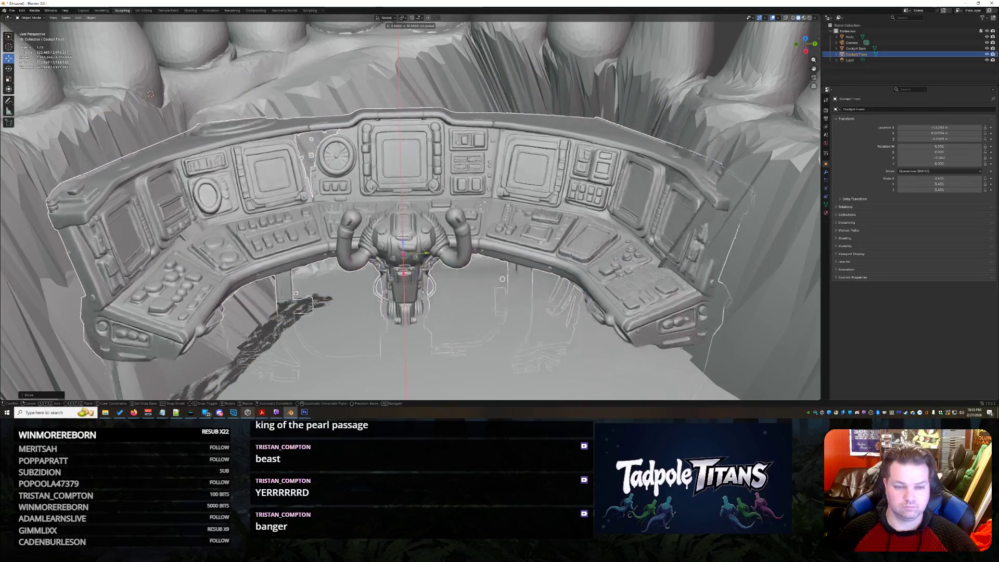
left_click(514, 217)
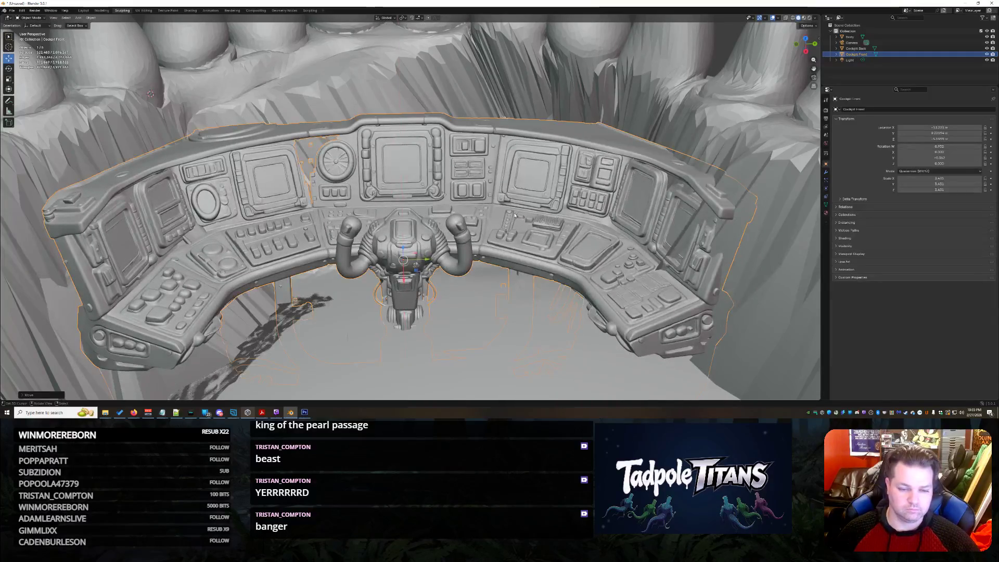
key("Delete")
scroll(428, 174, "up", 5)
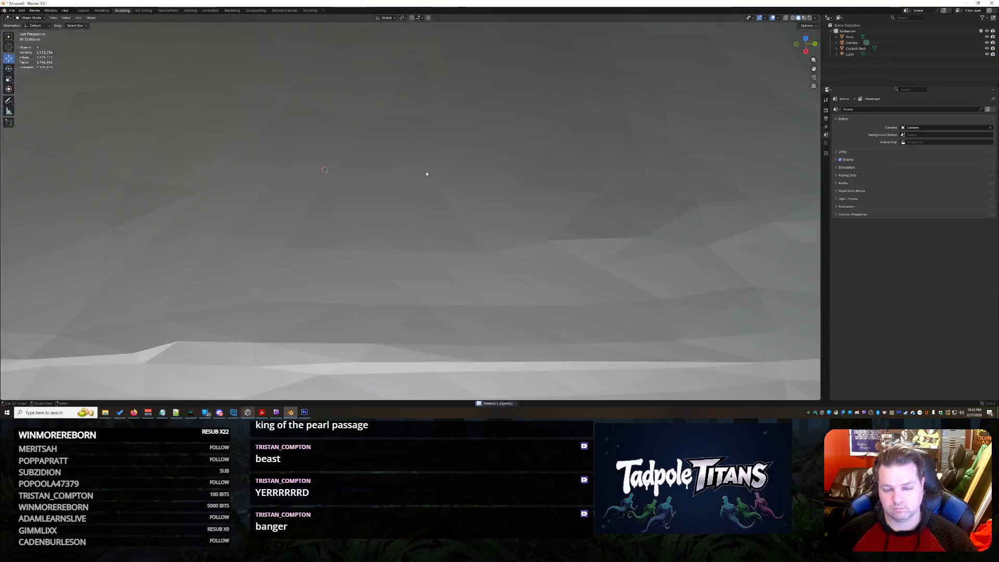
scroll(428, 173, "down", 5)
Step: Look into the cockpit over the teeth and select the ship's Body object
mouse_move(428, 173)
middle_mouse_down()
mouse_move(460, 210)
mouse_move(491, 200)
mouse_move(515, 216)
mouse_move(448, 202)
middle_mouse_up()
scroll(491, 199, "down", 3)
scroll(492, 199, "down", 3)
scroll(515, 217, "up", 6)
scroll(448, 202, "up", 4)
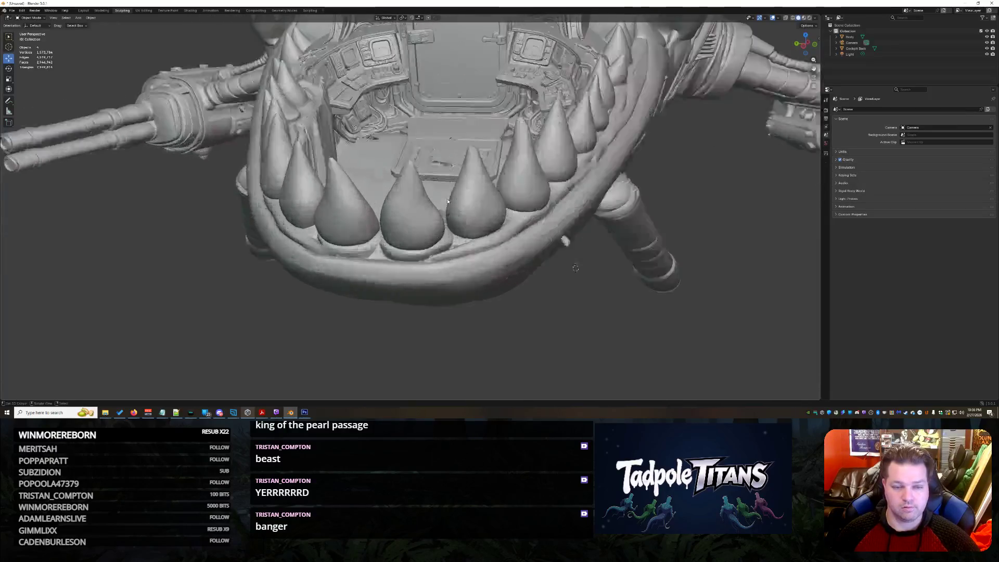
scroll(447, 202, "up", 3)
mouse_move(433, 163)
middle_mouse_down()
mouse_move(405, 258)
mouse_move(357, 224)
middle_mouse_up()
scroll(405, 258, "up", 2)
scroll(420, 229, "down", 2)
scroll(357, 225, "up", 2)
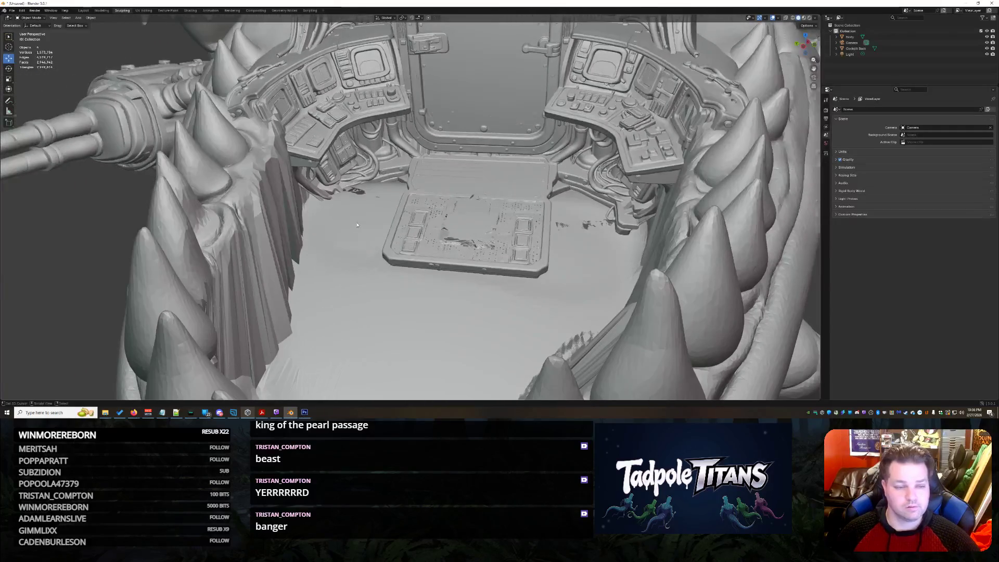
scroll(356, 225, "up", 2)
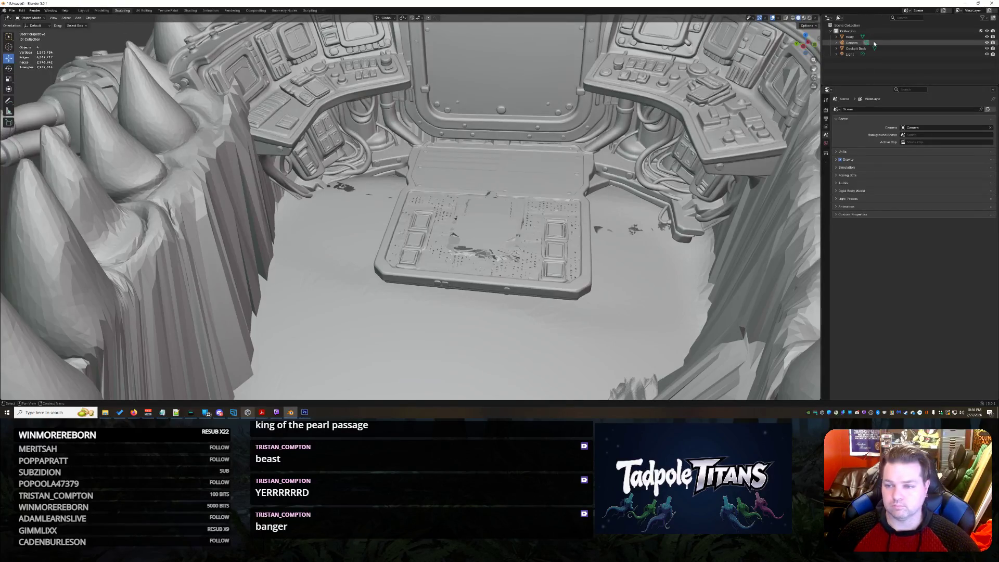
left_click(875, 38)
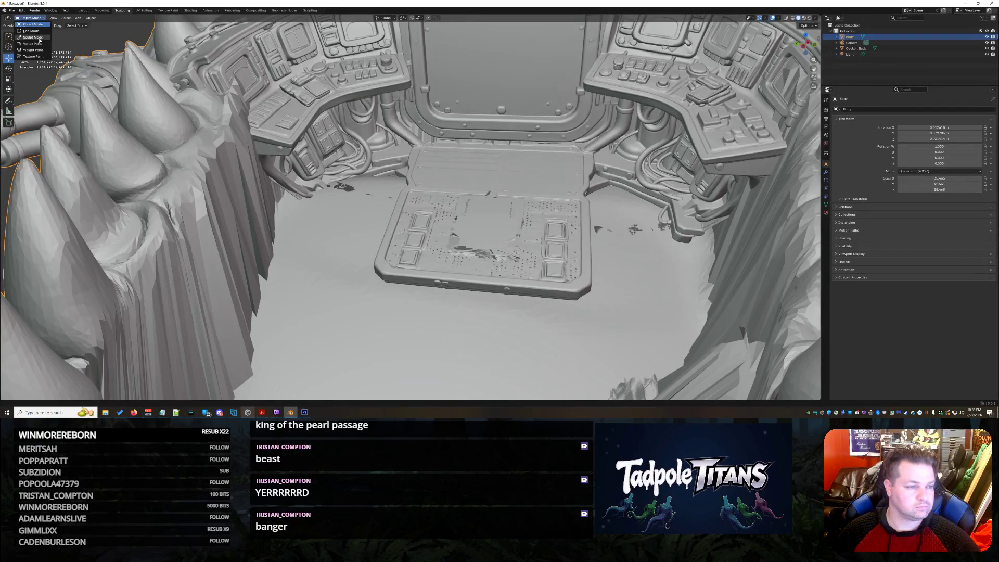
Step: Enter Sculpt Mode on Body, enable triangulated detail and sculpt the mouth floor
left_click(33, 37)
left_click(80, 17)
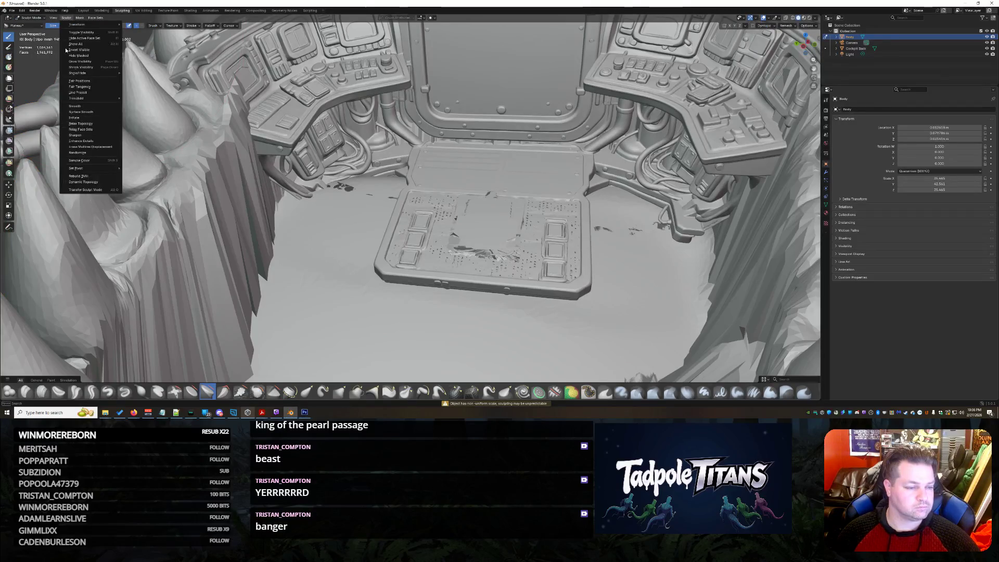
left_click(69, 182)
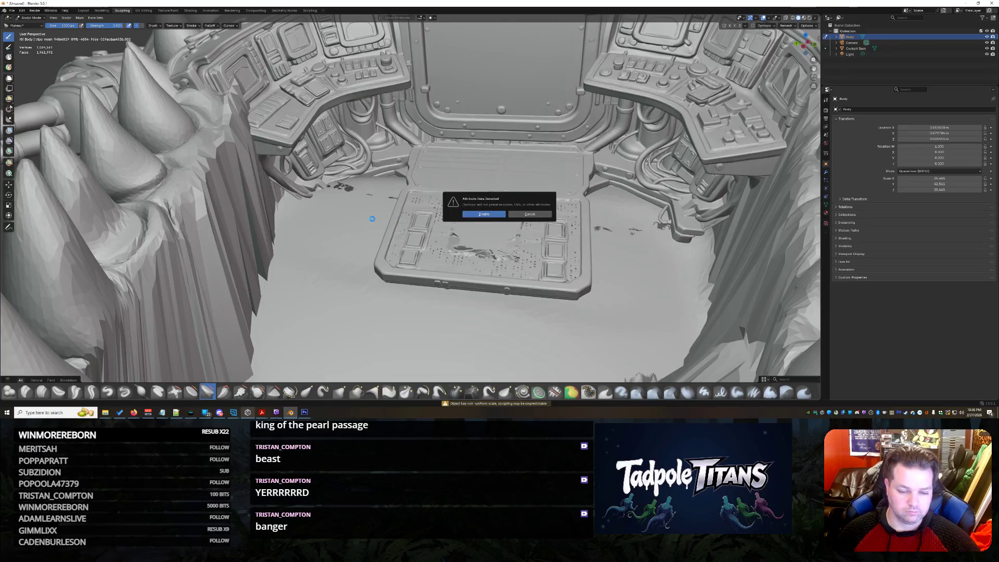
key("Escape")
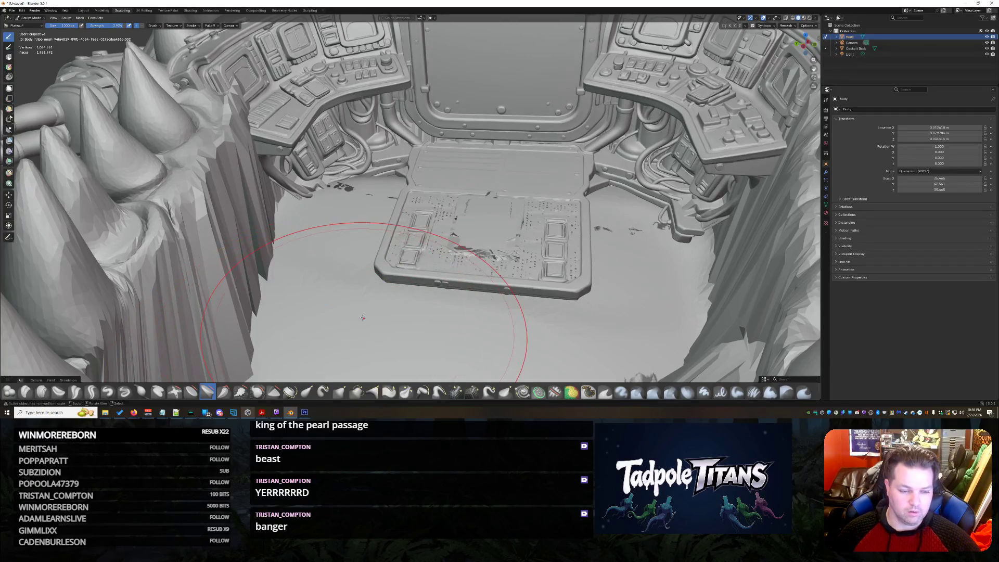
left_click_drag(362, 318, 316, 219)
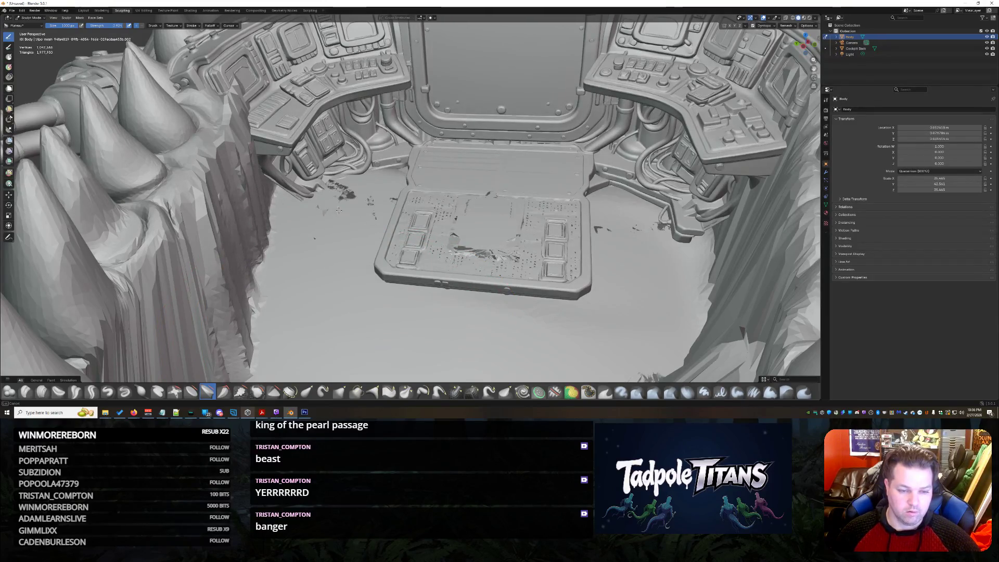
left_click_drag(313, 286, 316, 285)
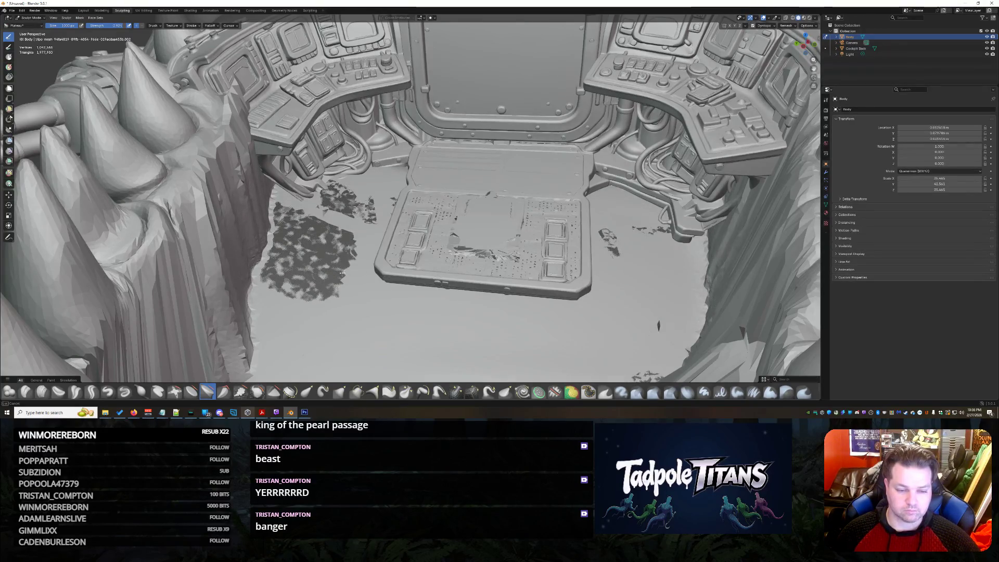
scroll(344, 273, "down", 5)
middle_click_drag(343, 272, 433, 213)
mouse_move(549, 245)
middle_mouse_down()
mouse_move(531, 267)
mouse_move(551, 267)
middle_mouse_up()
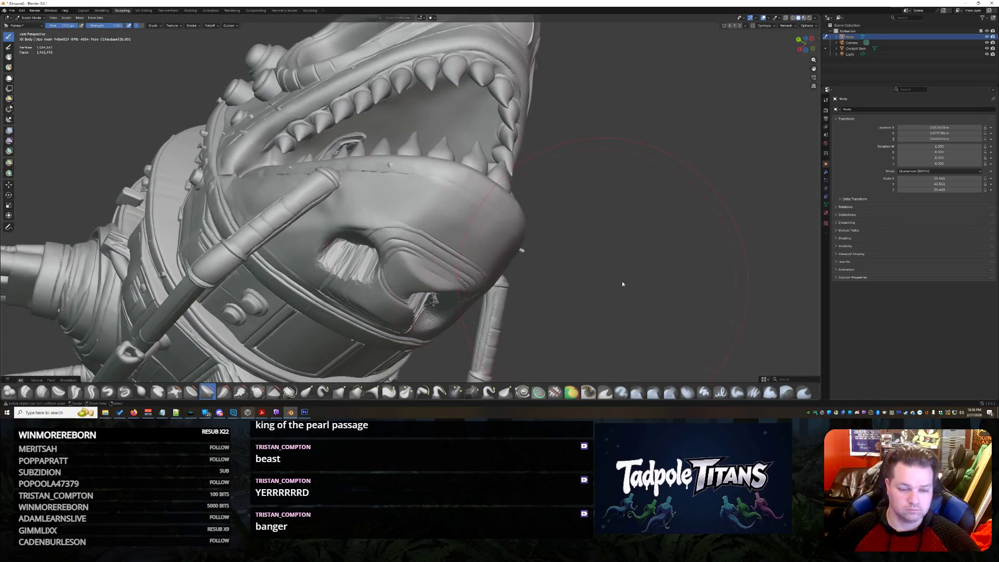
Step: Return to Object Mode and review the mouth, cockpit panel and rear hull
key("ctrl+Tab")
left_click(618, 282)
key("ctrl+z")
key("ctrl+z")
key("ctrl+z")
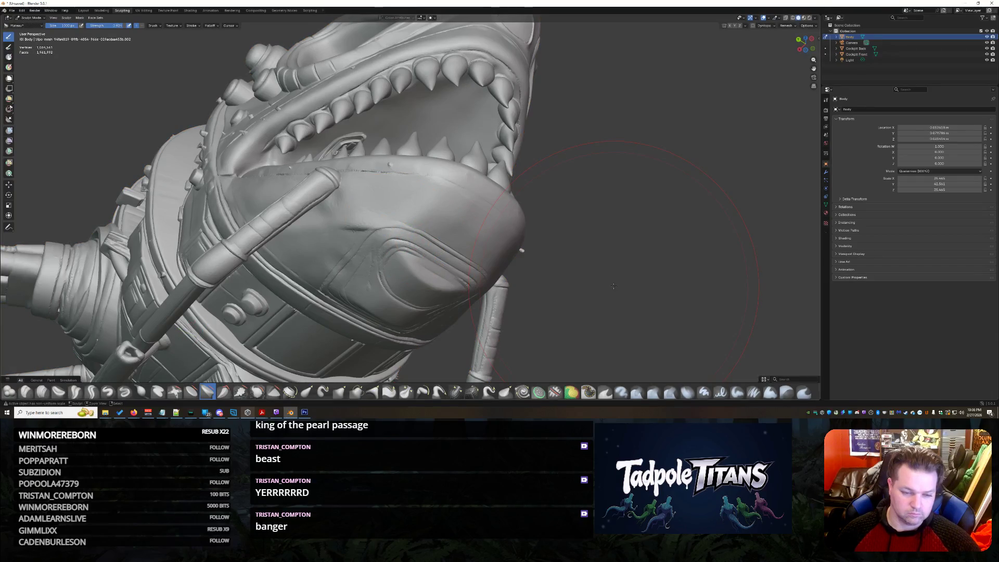
middle_click_drag(616, 284, 547, 234)
scroll(546, 234, "up", 5)
scroll(547, 234, "up", 4)
scroll(410, 195, "down", 5)
middle_click_drag(410, 195, 468, 219)
scroll(468, 219, "up", 3)
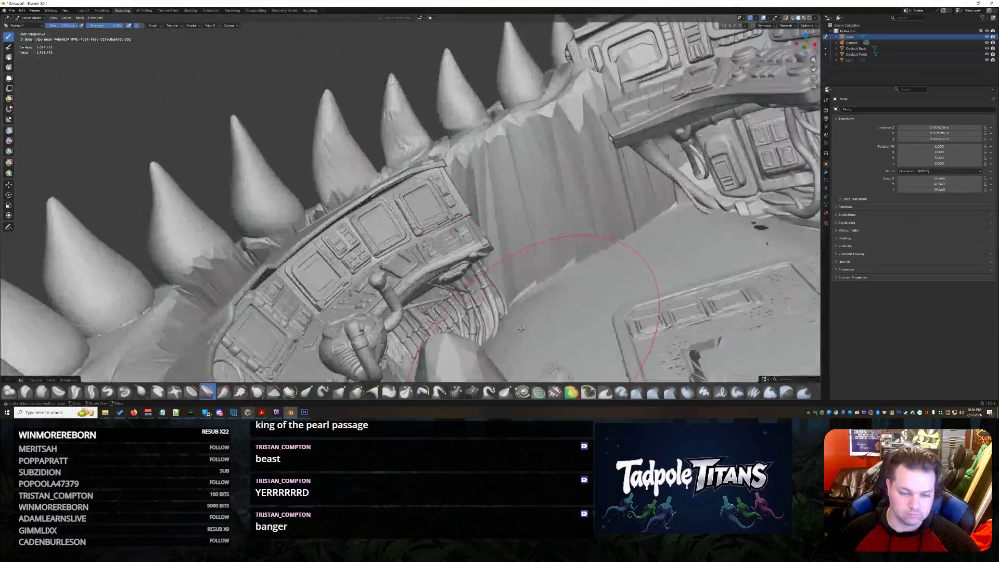
scroll(410, 195, "up", 3)
scroll(409, 195, "down", 4)
scroll(410, 196, "down", 3)
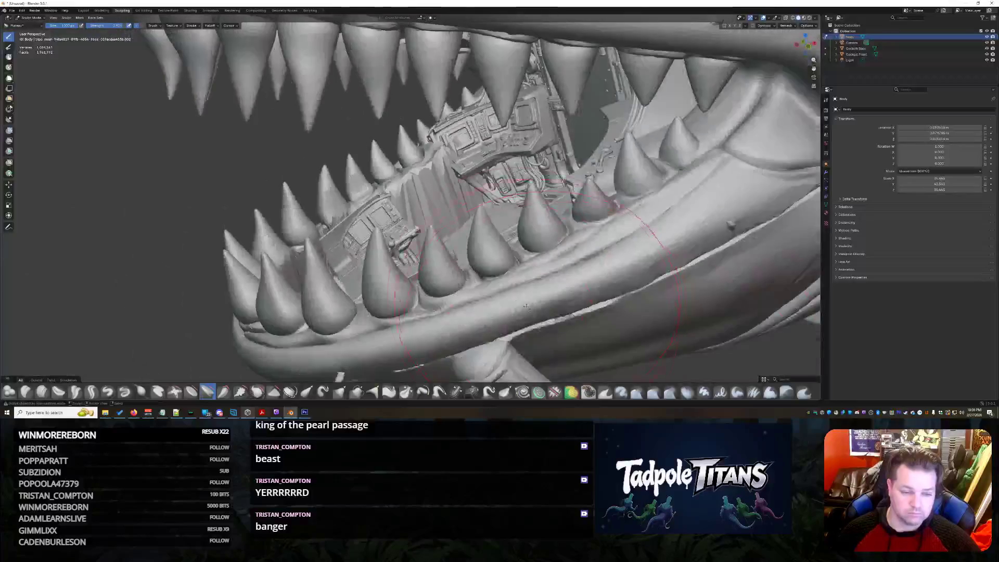
middle_click_drag(410, 196, 469, 203)
scroll(597, 289, "down", 5)
mouse_move(598, 290)
middle_mouse_down()
mouse_move(622, 213)
mouse_move(530, 160)
mouse_move(438, 195)
mouse_move(484, 157)
mouse_move(347, 259)
mouse_move(582, 196)
mouse_move(539, 181)
mouse_move(547, 233)
mouse_move(510, 127)
middle_mouse_up()
scroll(622, 213, "up", 3)
scroll(468, 188, "down", 3)
scroll(437, 195, "up", 3)
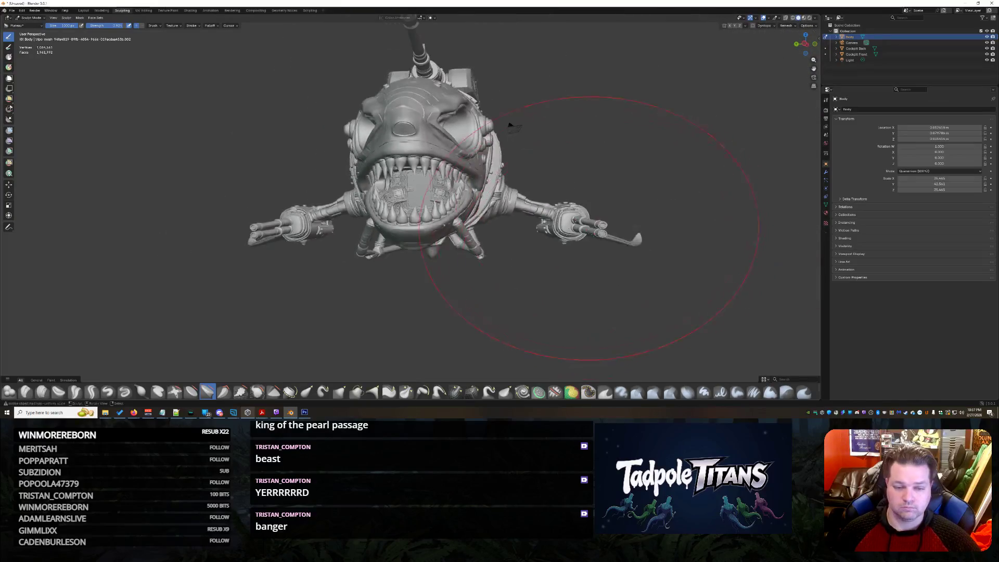
Step: Reshape the hull surface around the side ring near the head dome panel
middle_click_drag(587, 226, 500, 228)
scroll(501, 227, "up", 3)
scroll(502, 227, "down", 3)
mouse_move(502, 227)
middle_mouse_down()
mouse_move(583, 218)
mouse_move(580, 232)
middle_mouse_up()
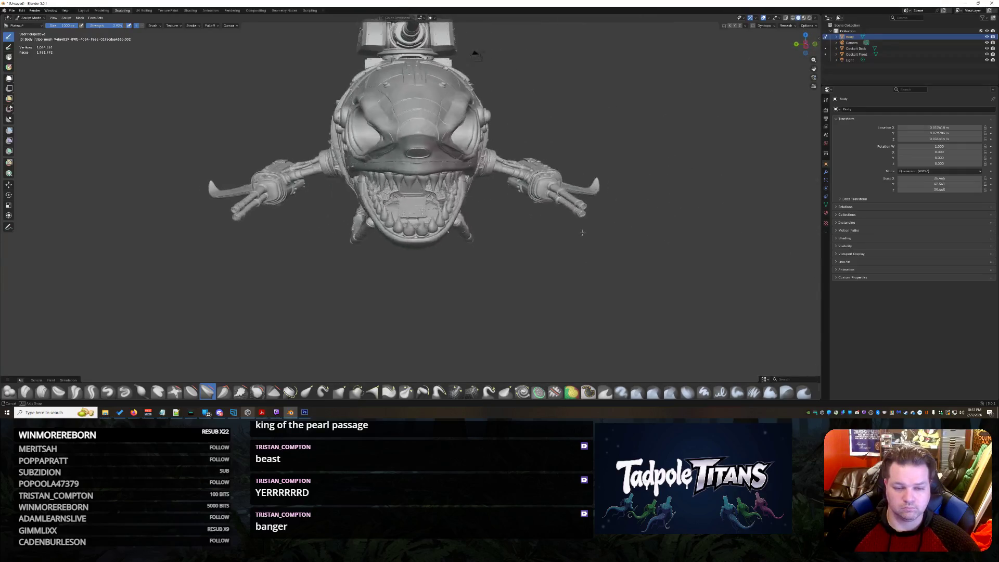
scroll(515, 268, "up", 4)
mouse_move(515, 267)
middle_mouse_down()
mouse_move(619, 224)
mouse_move(505, 229)
middle_mouse_up()
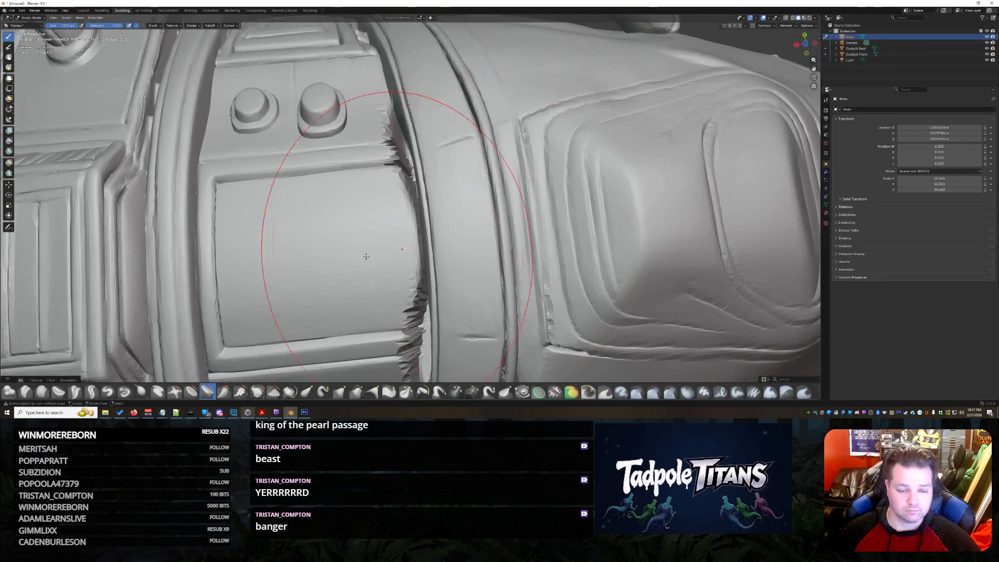
middle_click_drag(409, 273, 449, 218, "shift")
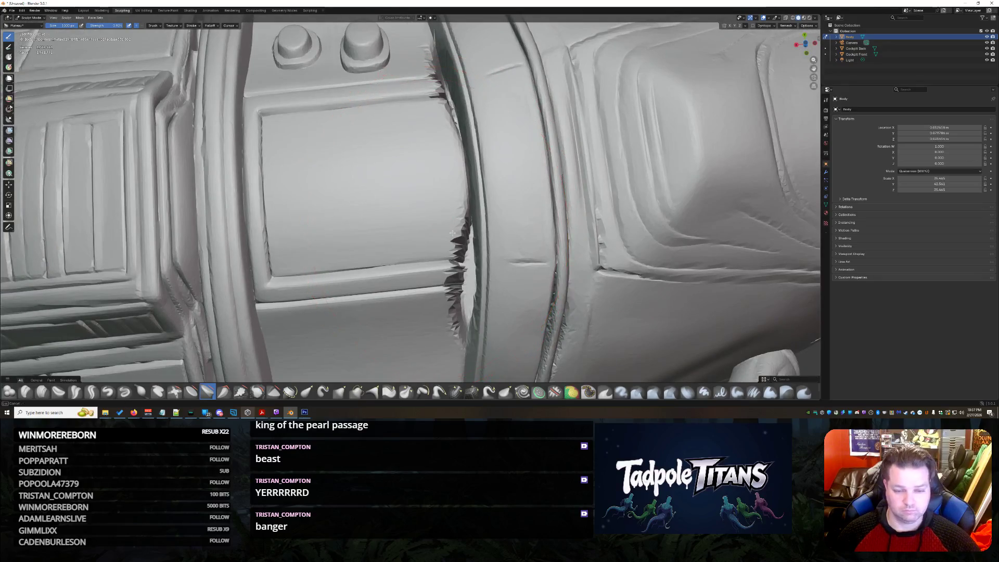
left_click_drag(466, 227, 405, 224)
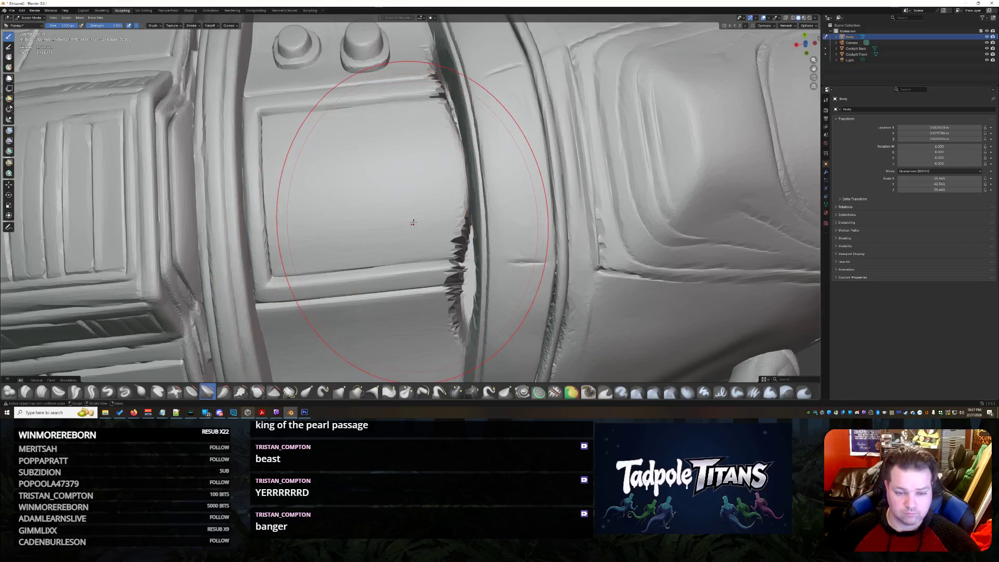
scroll(412, 222, "up", 3)
scroll(473, 228, "up", 3)
Step: Remove the ship Body, leaving only the cockpit pieces
mouse_move(486, 261)
middle_mouse_down()
mouse_move(602, 289)
mouse_move(498, 251)
middle_mouse_up()
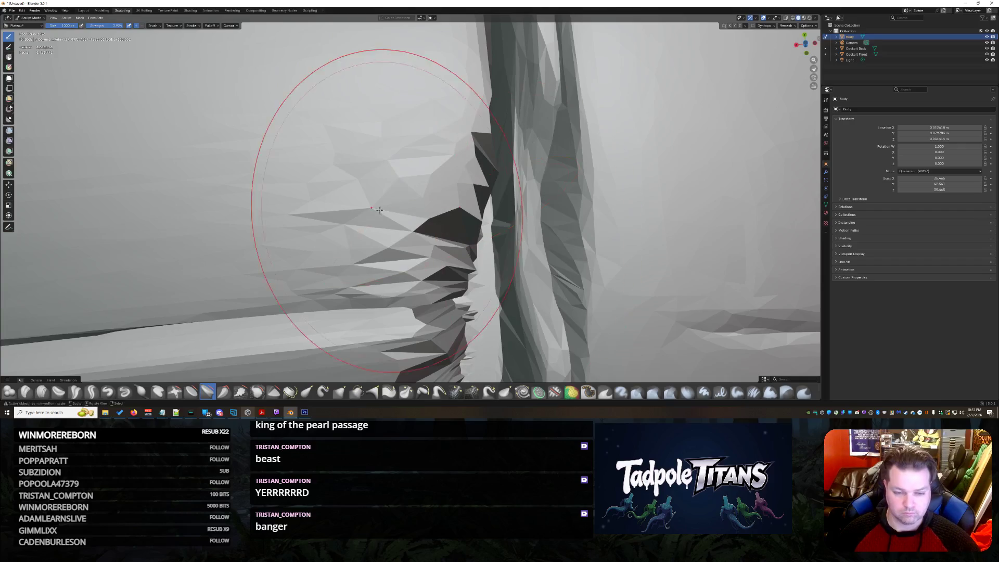
scroll(414, 258, "down", 10)
mouse_move(414, 258)
middle_mouse_down()
mouse_move(617, 277)
mouse_move(637, 234)
middle_mouse_up()
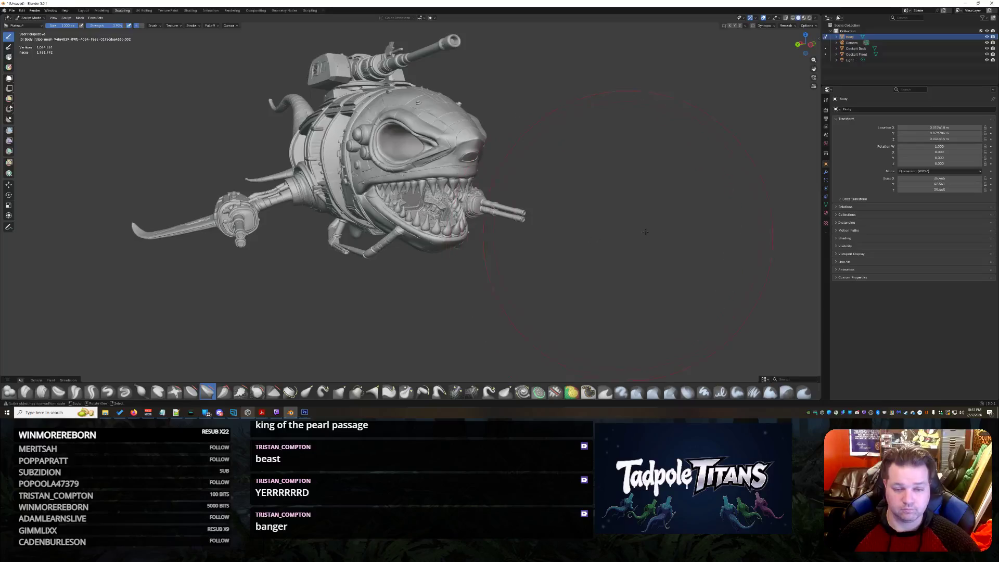
key("Delete")
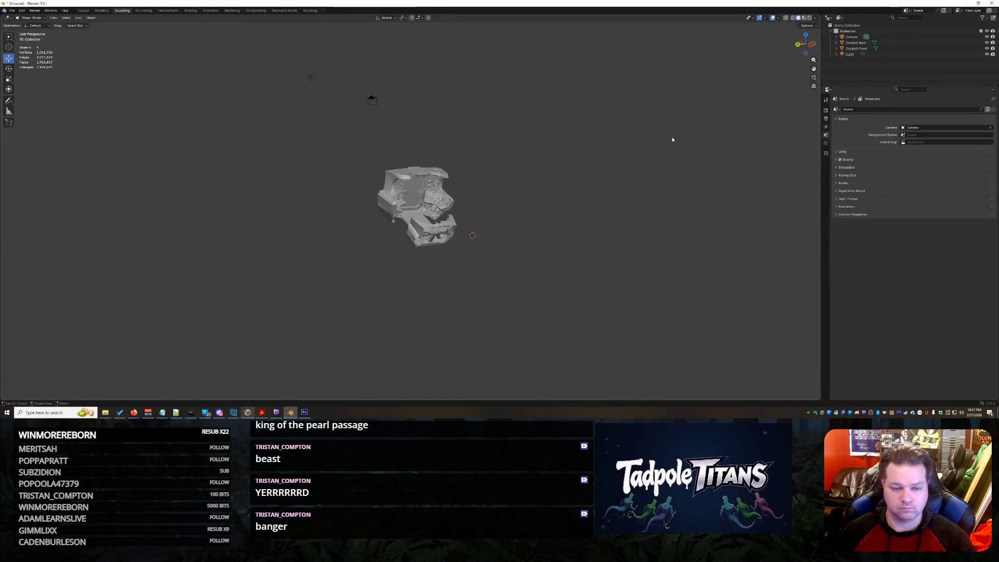
Step: Delete the Cockpit Front console and bring up the File Explorer windows
mouse_move(511, 228)
middle_mouse_down()
mouse_move(578, 247)
mouse_move(476, 171)
mouse_move(336, 180)
mouse_move(516, 200)
mouse_move(500, 225)
middle_mouse_up()
scroll(476, 171, "up", 3)
scroll(480, 199, "up", 4)
scroll(481, 200, "down", 5)
scroll(499, 225, "up", 5)
scroll(499, 226, "down", 5)
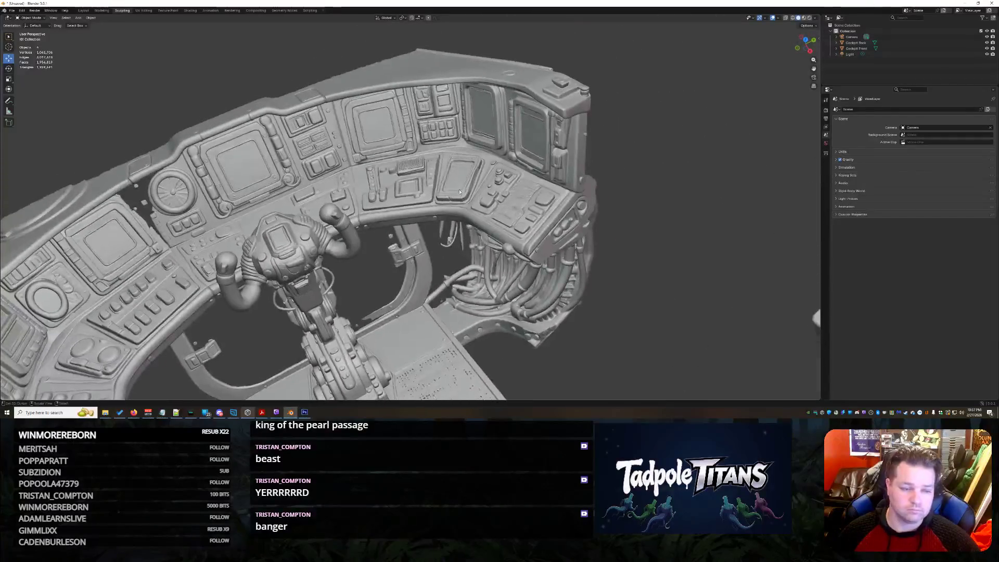
left_click(425, 181)
key("Delete")
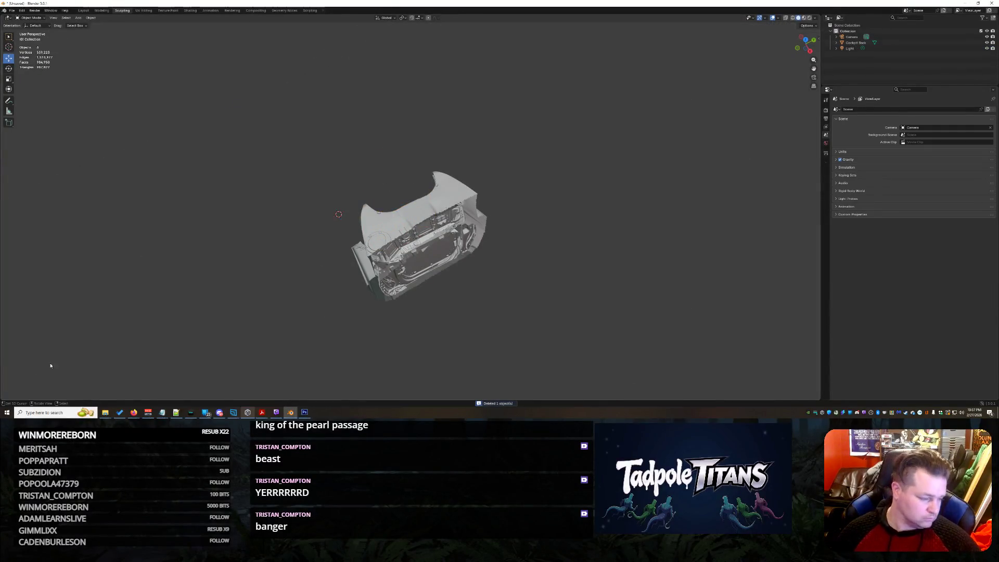
left_click(104, 413)
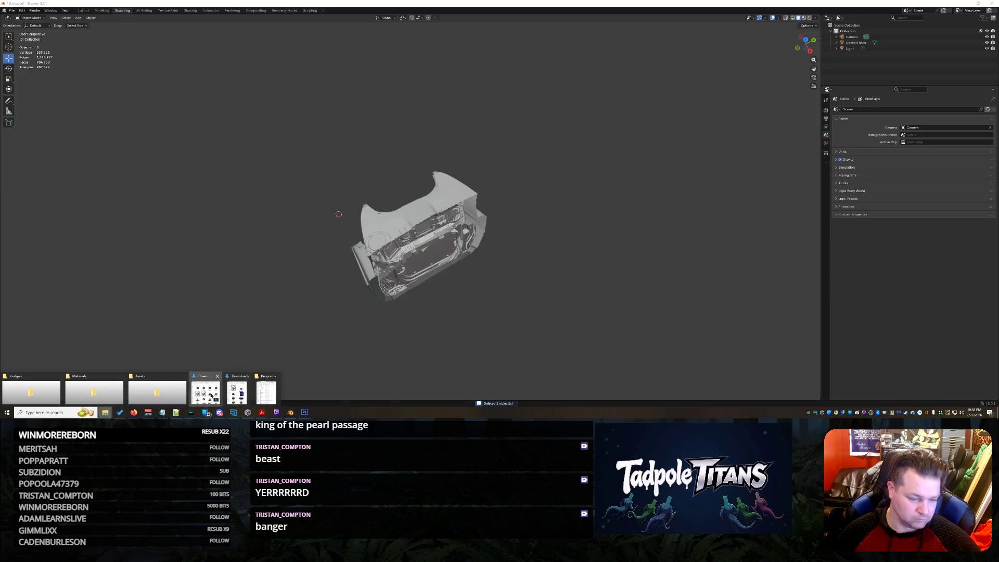
Step: Import futuristic-cockpit-3d-model.glb from Downloads into the scene via the glTF dialog
left_click(238, 392)
left_click_drag(298, 134, 199, 239)
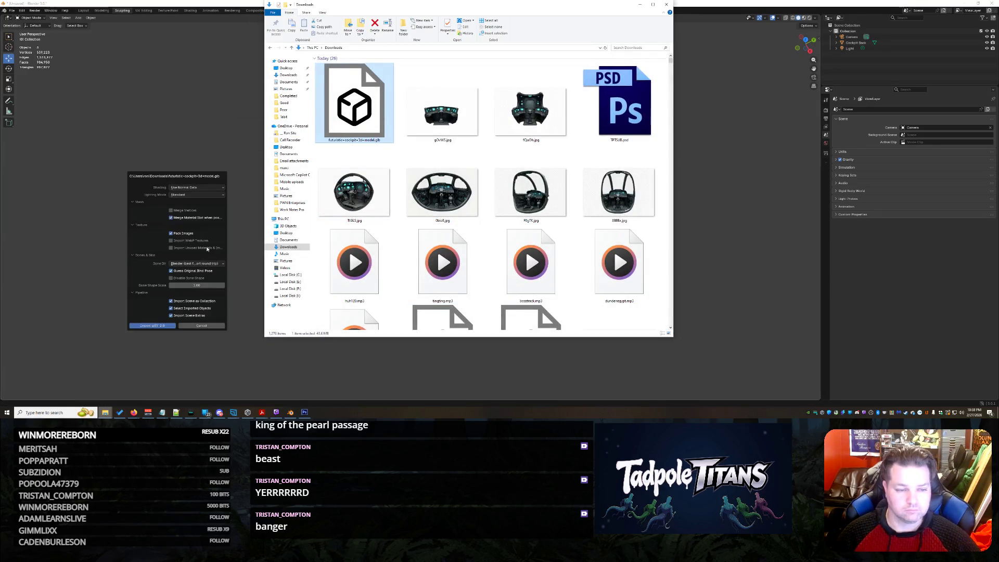
left_click(160, 325)
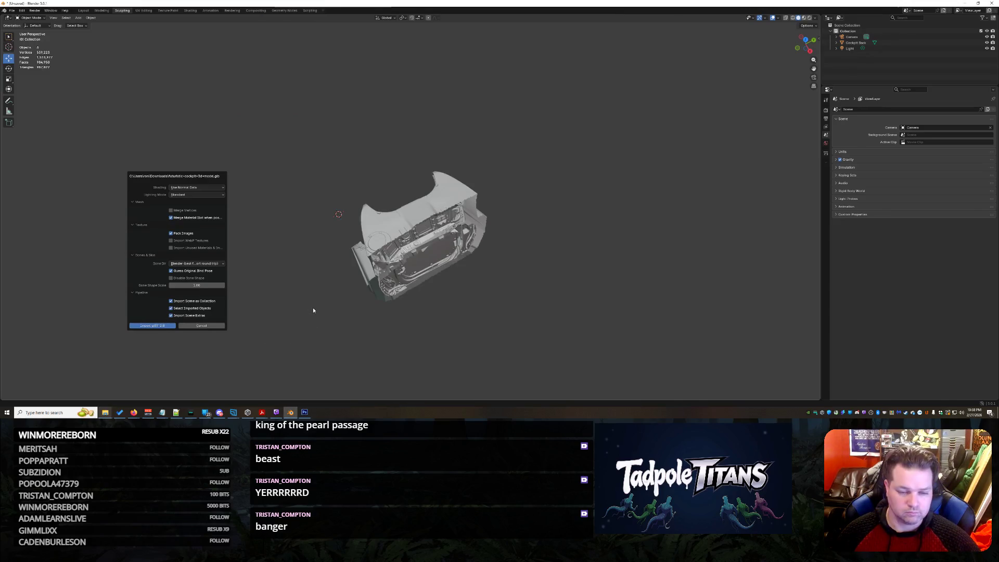
middle_click_drag(313, 310, 332, 300)
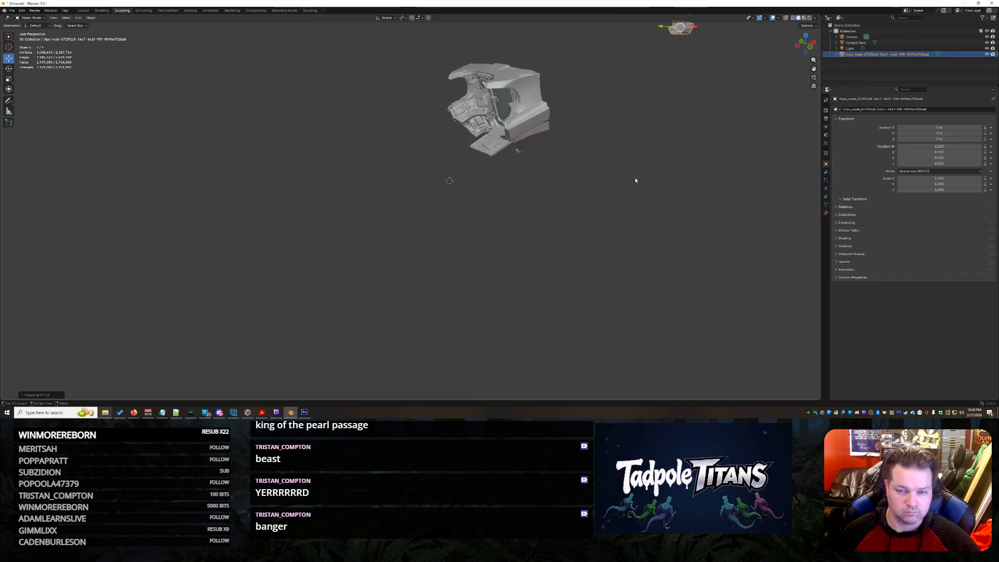
middle_click_drag(630, 184, 614, 192)
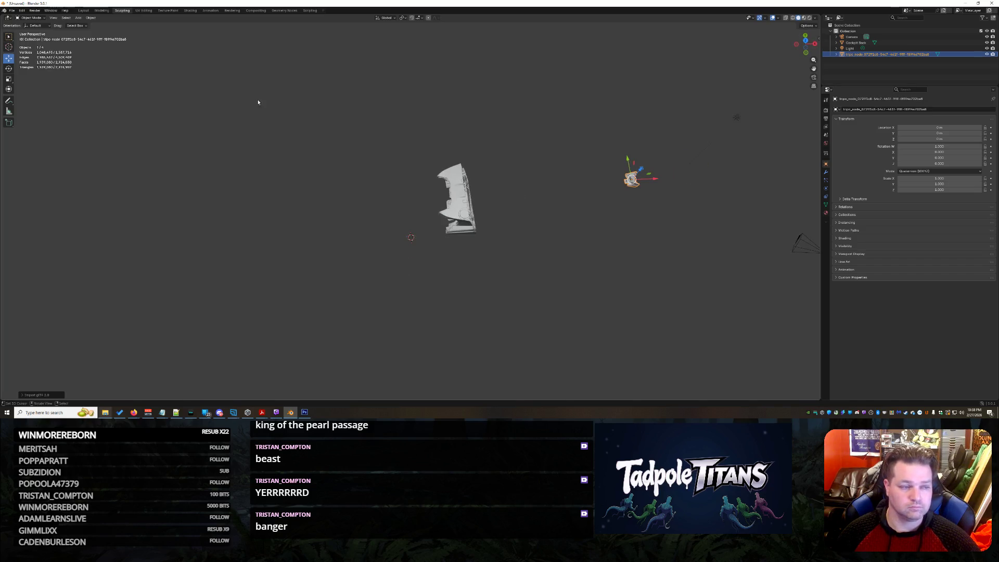
scroll(393, 224, "up", 10)
Step: Inspect the imported cockpit from several angles and enter Edit Mode on its mesh
middle_click_drag(393, 224, 303, 245)
scroll(303, 244, "down", 4)
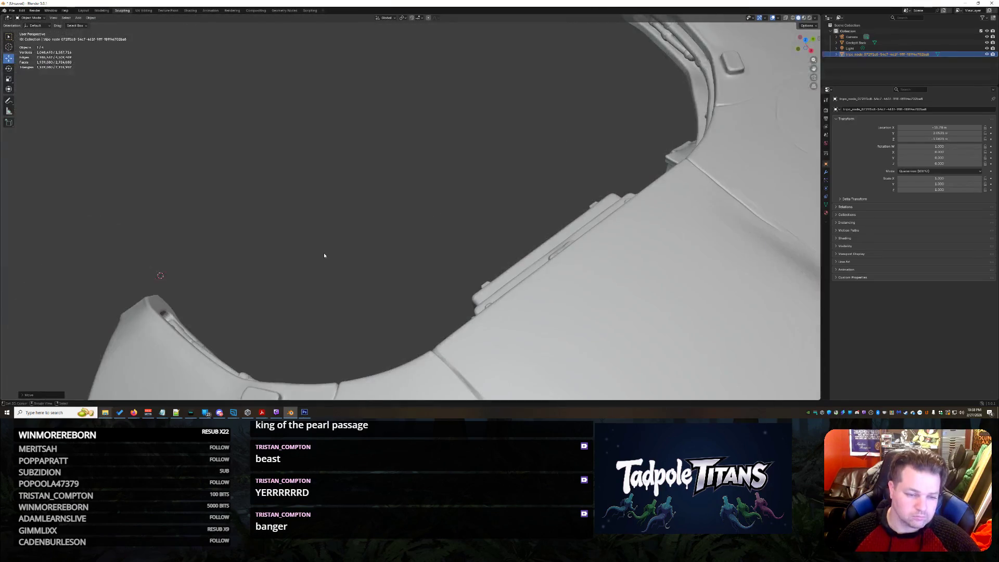
scroll(323, 252, "down", 4)
scroll(324, 249, "down", 3)
scroll(302, 222, "down", 2)
mouse_move(302, 222)
middle_mouse_down()
mouse_move(317, 145)
mouse_move(408, 192)
mouse_move(421, 156)
middle_mouse_up()
scroll(309, 134, "up", 5)
scroll(359, 164, "down", 5)
scroll(407, 193, "up", 5)
mouse_move(421, 203)
middle_mouse_down()
mouse_move(432, 211)
mouse_move(430, 229)
mouse_move(482, 215)
mouse_move(446, 223)
mouse_move(469, 207)
mouse_move(463, 220)
mouse_move(491, 224)
mouse_move(436, 256)
mouse_move(463, 256)
middle_mouse_up()
scroll(432, 211, "down", 5)
scroll(430, 230, "up", 3)
left_click(482, 215)
scroll(464, 256, "down", 2)
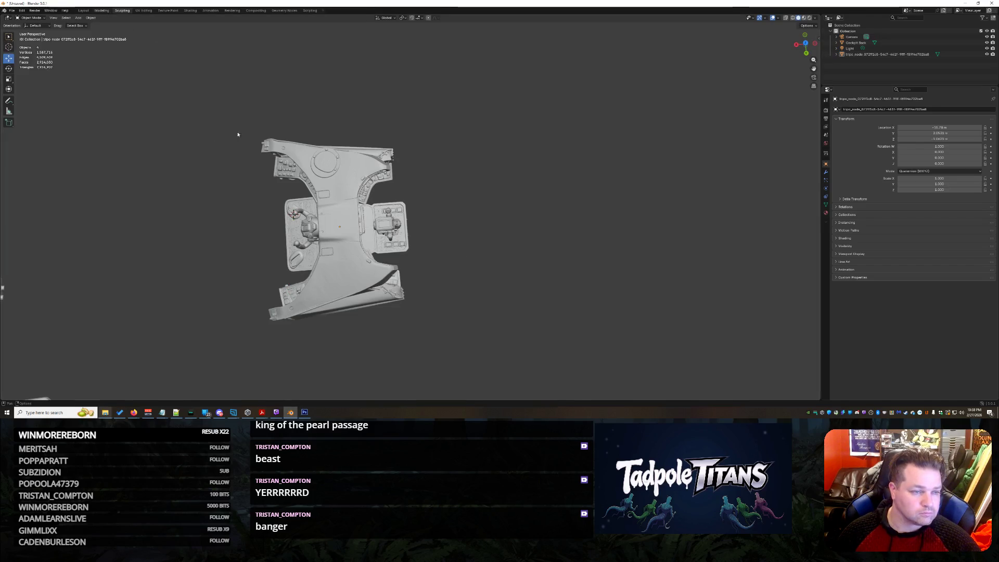
key("ctrl+Page_Up")
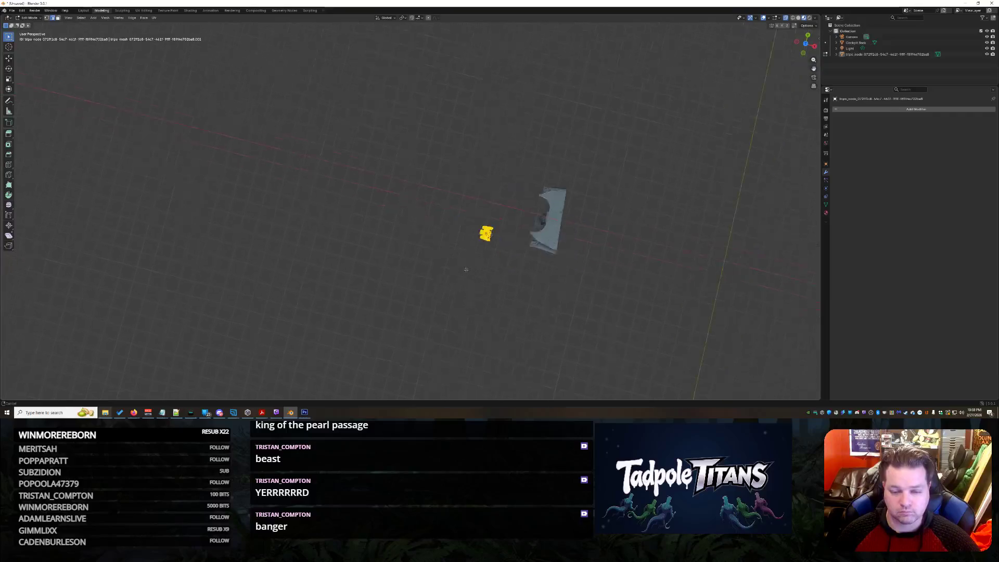
key("KP_7")
mouse_move(461, 273)
middle_mouse_down()
mouse_move(461, 251)
mouse_move(476, 239)
mouse_move(475, 259)
middle_mouse_up()
scroll(490, 240, "up", 4)
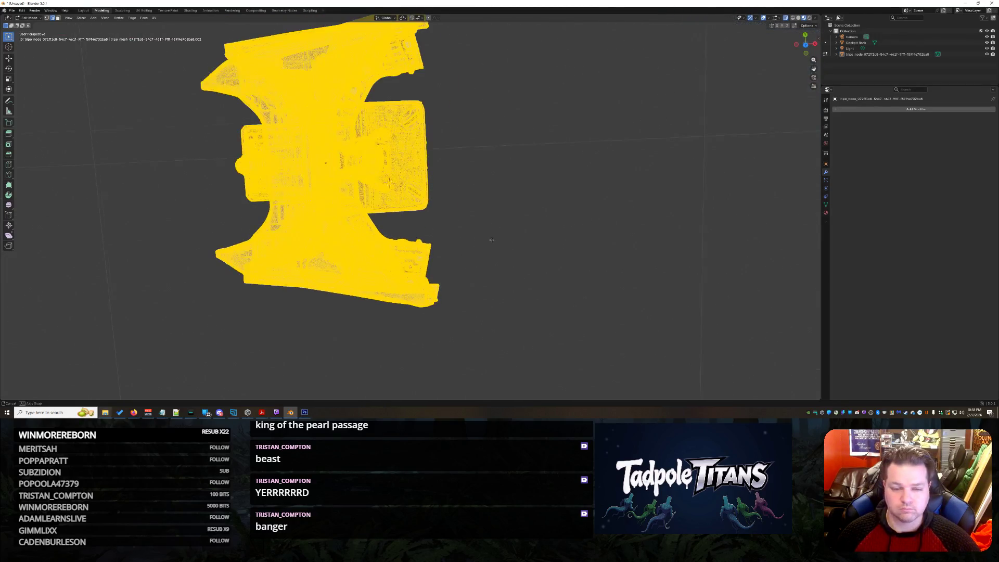
mouse_move(492, 240)
middle_mouse_down()
mouse_move(575, 236)
mouse_move(484, 247)
mouse_move(526, 226)
middle_mouse_up()
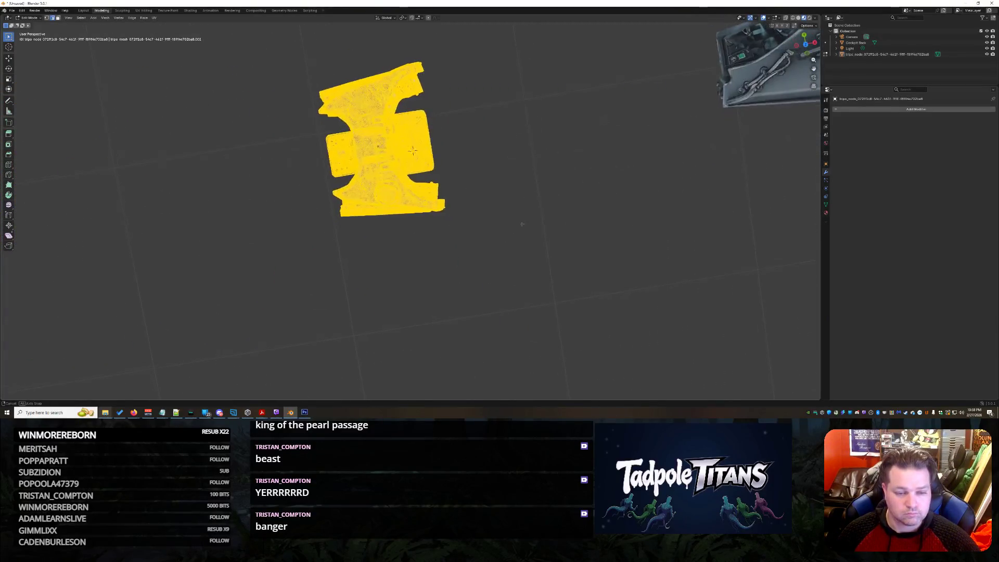
middle_click_drag(526, 226, 528, 223)
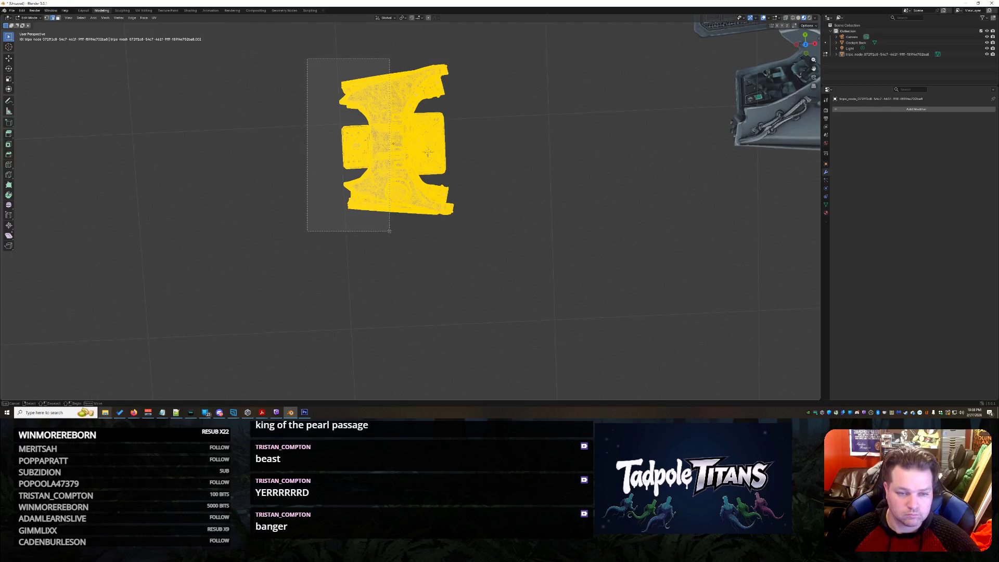
left_click_drag(419, 222, 437, 234)
middle_click_drag(428, 247, 445, 228)
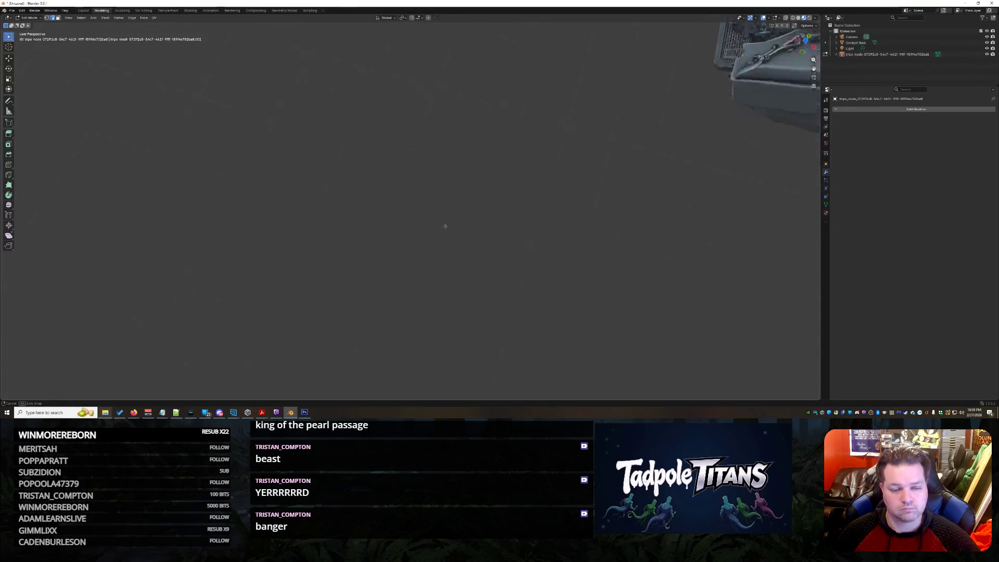
mouse_move(444, 185)
middle_mouse_down()
mouse_move(455, 229)
mouse_move(465, 202)
mouse_move(511, 255)
mouse_move(475, 213)
middle_mouse_up()
scroll(475, 212, "up", 2)
scroll(476, 213, "up", 2)
scroll(474, 212, "up", 2)
scroll(380, 178, "up", 3)
scroll(358, 155, "down", 3)
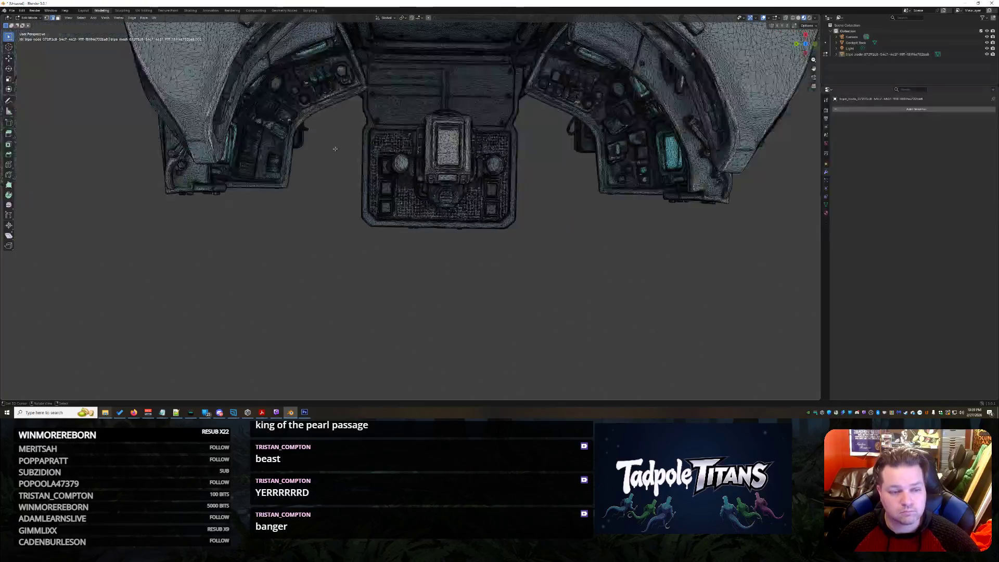
Step: Delete the lower console and side pieces, then undo to restore them for a wider selection
left_click_drag(250, 102, 621, 293)
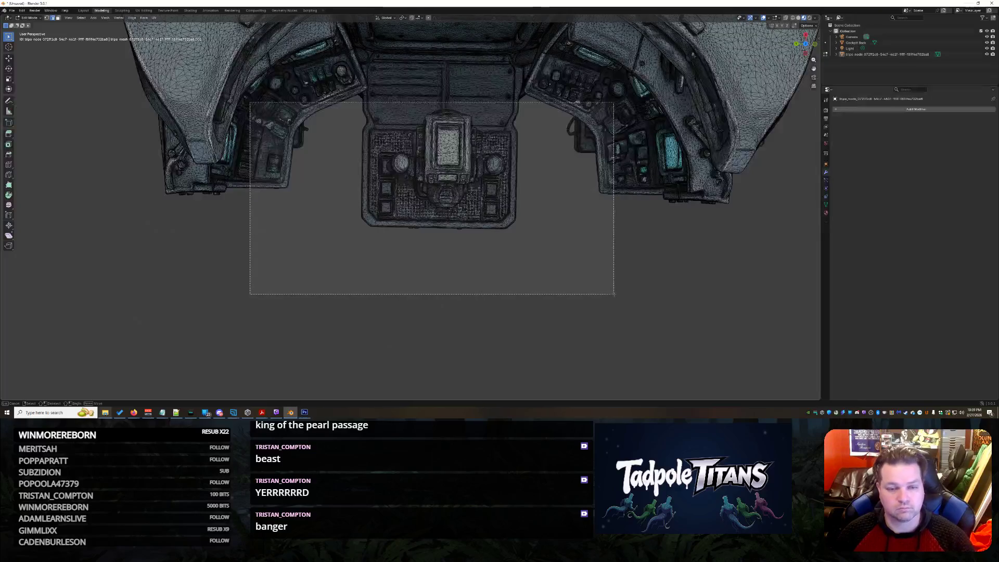
left_click_drag(613, 294, 614, 293)
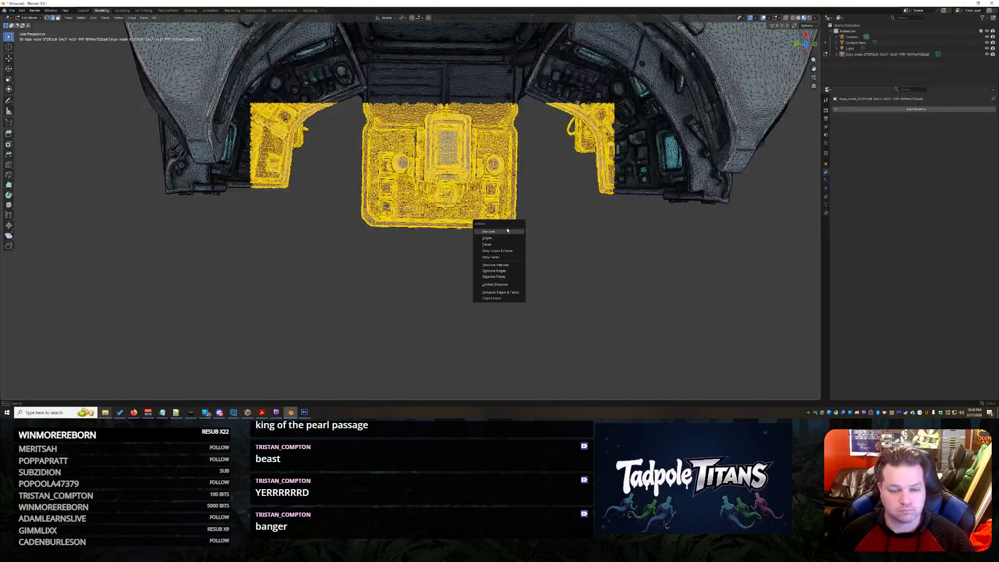
key("Return")
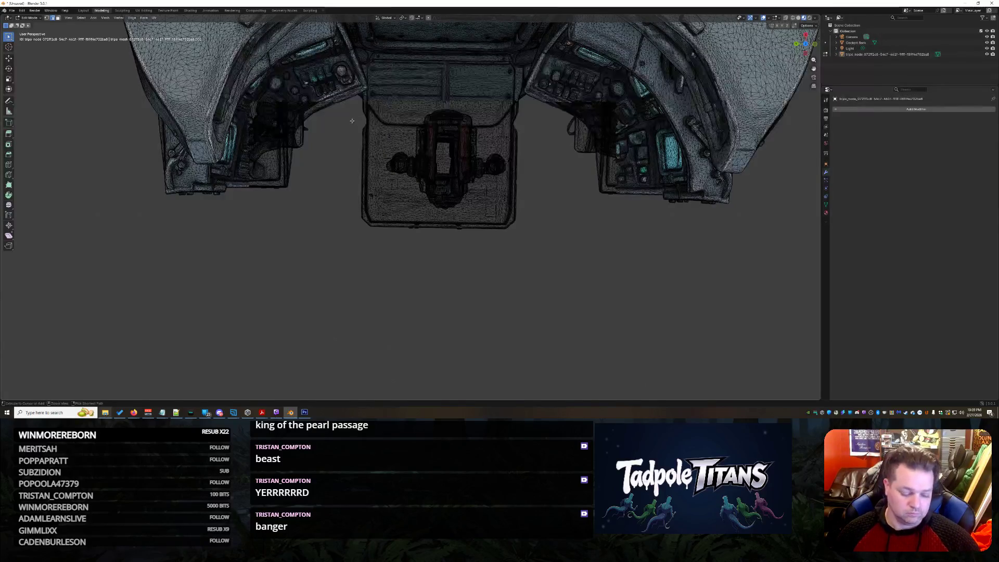
key("ctrl+l")
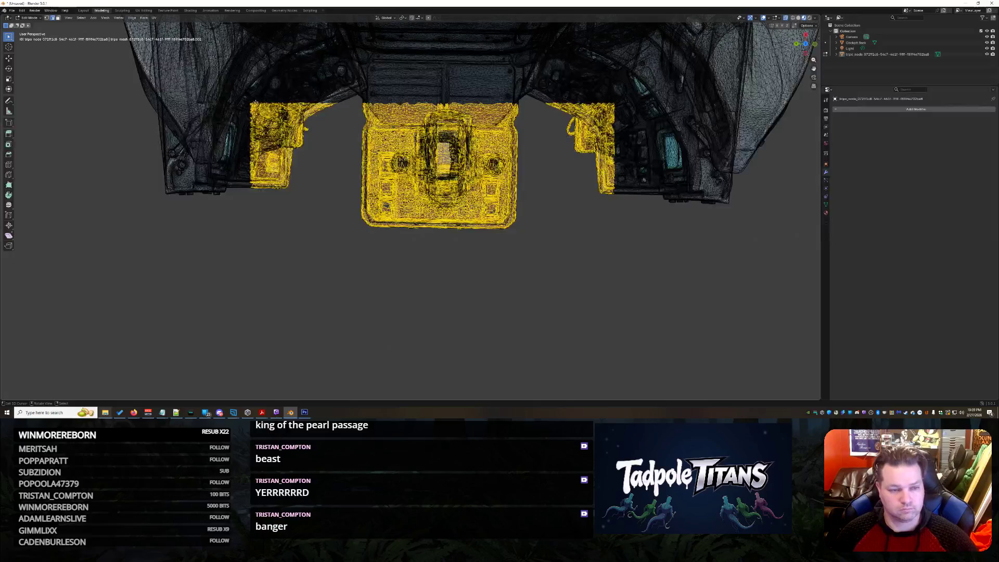
Step: Delete the lower console together with its full side parts using a wider box selection
left_click_drag(232, 101, 610, 243)
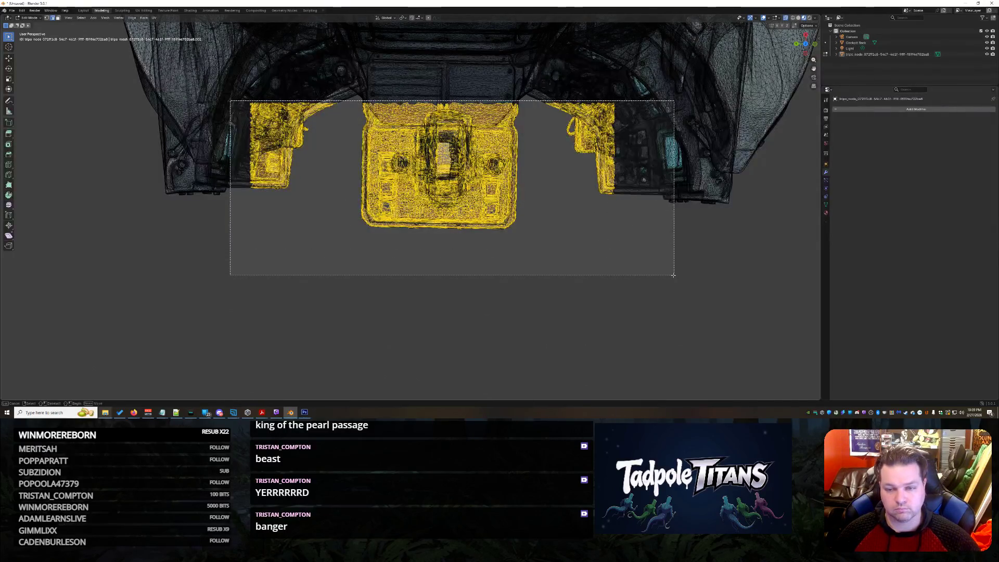
left_click_drag(672, 274, 670, 273)
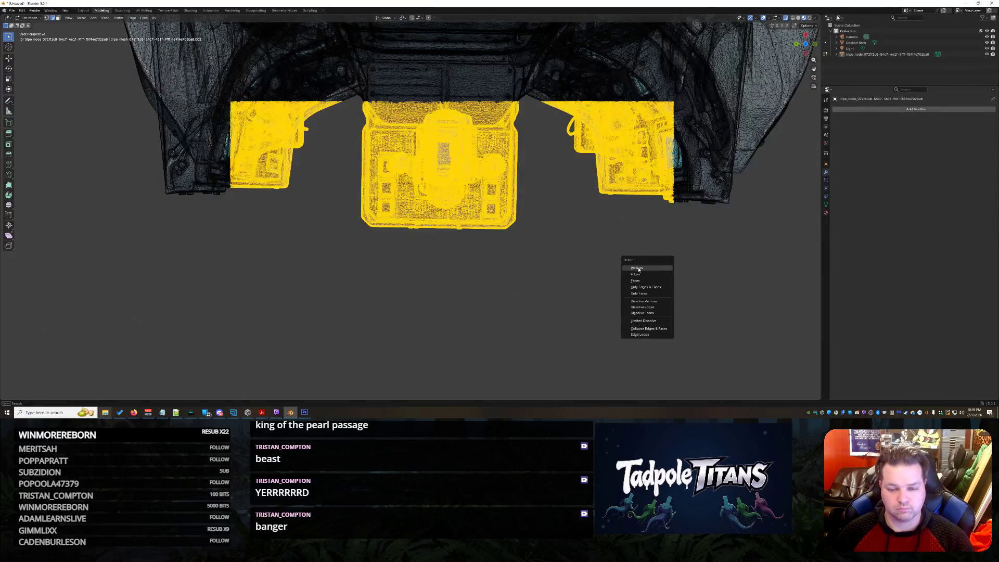
key("Return")
key("Tab")
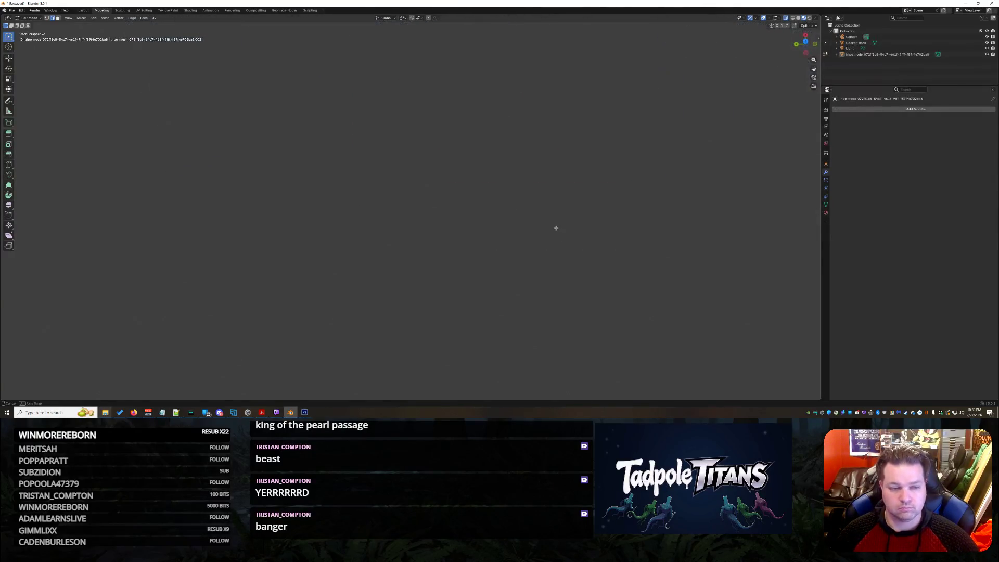
scroll(559, 202, "down", 4)
Step: Delete the first boxy block jutting from the cockpit's side
mouse_move(580, 217)
middle_mouse_down()
mouse_move(376, 228)
mouse_move(477, 206)
mouse_move(364, 225)
middle_mouse_up()
scroll(377, 228, "up", 4)
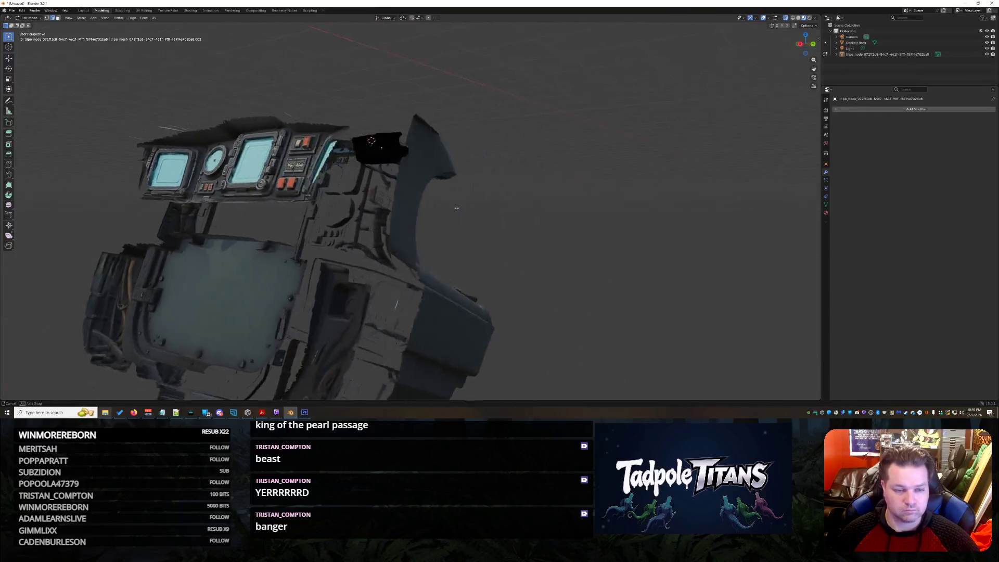
scroll(363, 224, "up", 2)
scroll(364, 224, "up", 2)
scroll(375, 235, "up", 2)
scroll(403, 266, "up", 2)
scroll(403, 266, "up", 2)
scroll(402, 267, "up", 2)
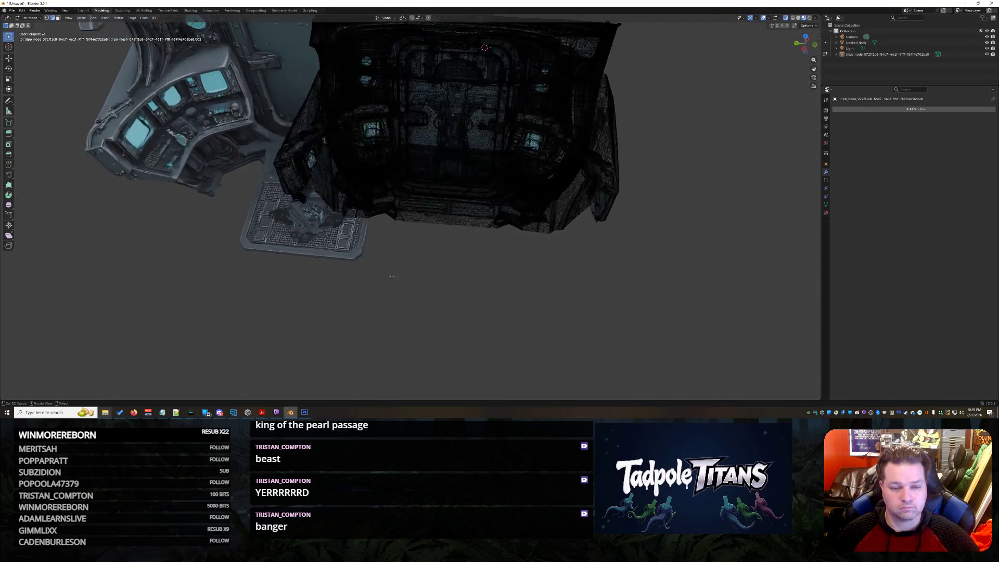
scroll(401, 272, "up", 2)
scroll(400, 277, "up", 2)
scroll(401, 276, "down", 2, "shift")
scroll(401, 275, "down", 2, "shift")
scroll(401, 274, "down", 2, "shift")
scroll(400, 270, "down", 2, "shift")
mouse_move(401, 271)
middle_mouse_down()
mouse_move(404, 319)
mouse_move(373, 259)
middle_mouse_up()
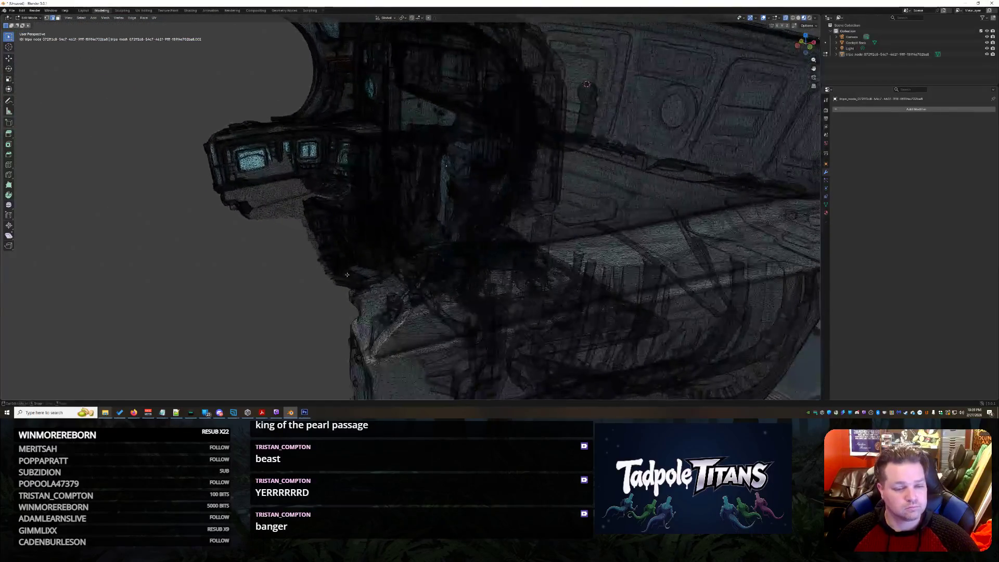
middle_click_drag(453, 280, 447, 294)
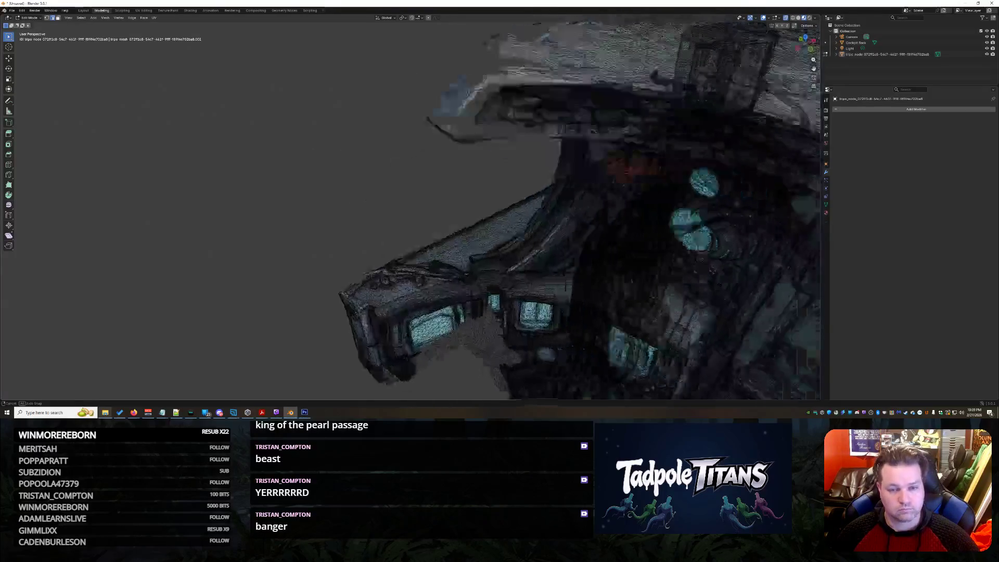
middle_click_drag(264, 248, 361, 273)
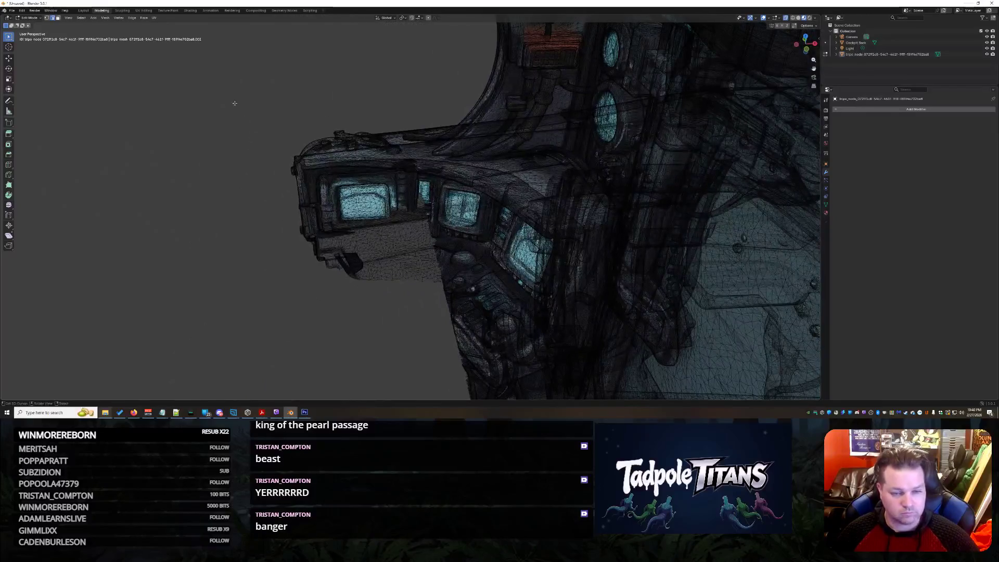
mouse_move(230, 92)
left_mouse_down()
mouse_move(415, 302)
mouse_move(439, 314)
left_mouse_up()
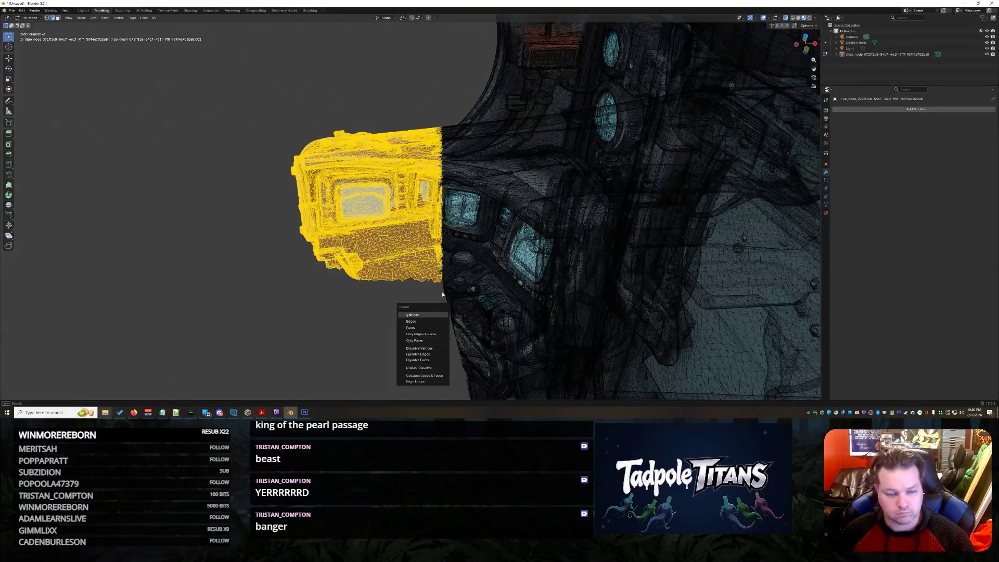
left_click(413, 315)
Step: Delete the remaining jutting block (X > Vertices) and check the curved console
middle_click_drag(413, 314, 522, 269)
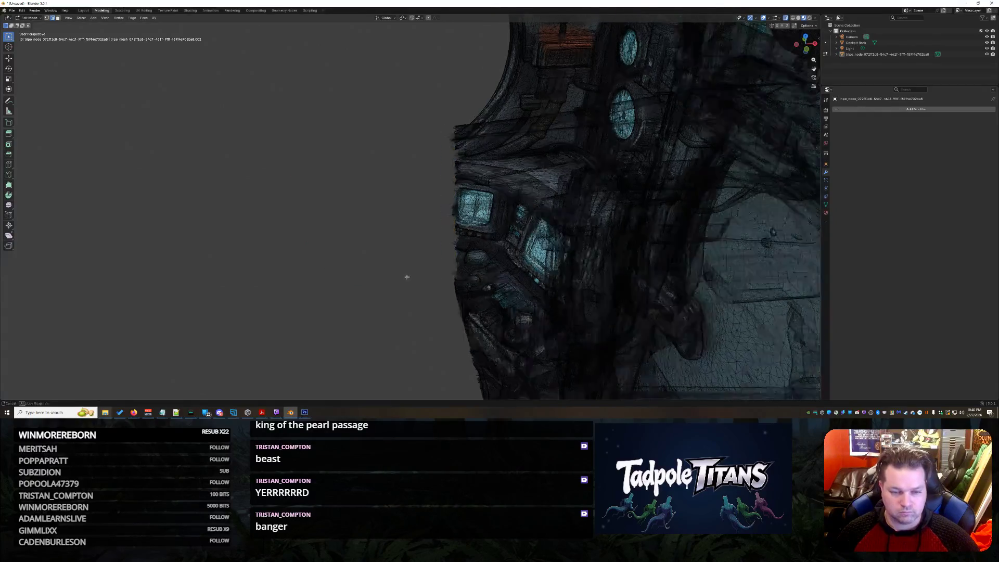
mouse_move(531, 185)
middle_mouse_down()
mouse_move(453, 346)
mouse_move(517, 167)
mouse_move(463, 334)
middle_mouse_up()
mouse_move(509, 283)
middle_mouse_down()
mouse_move(525, 299)
mouse_move(504, 292)
mouse_move(532, 274)
mouse_move(574, 193)
middle_mouse_up()
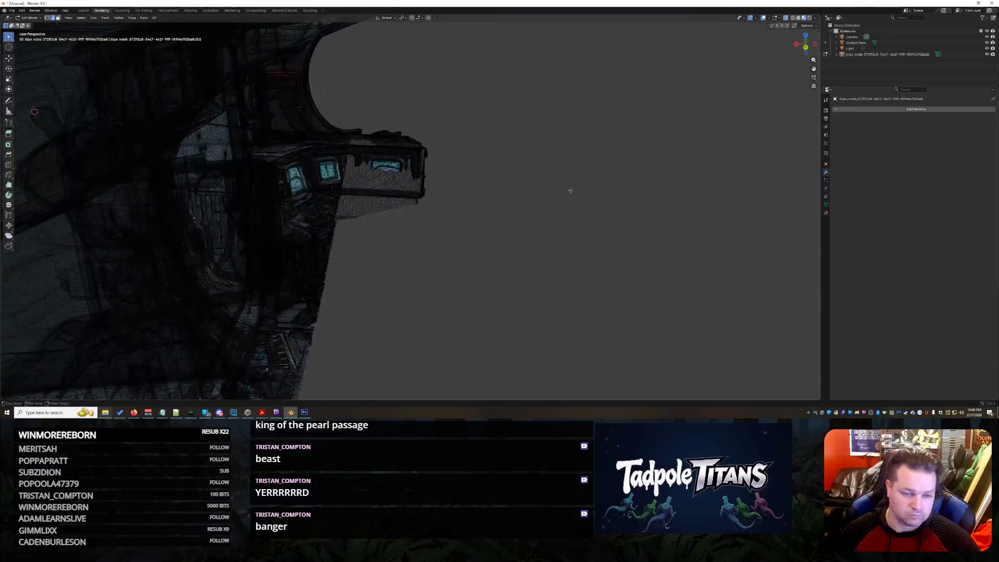
mouse_move(499, 105)
left_mouse_down()
mouse_move(351, 222)
mouse_move(386, 234)
left_mouse_up()
key("x")
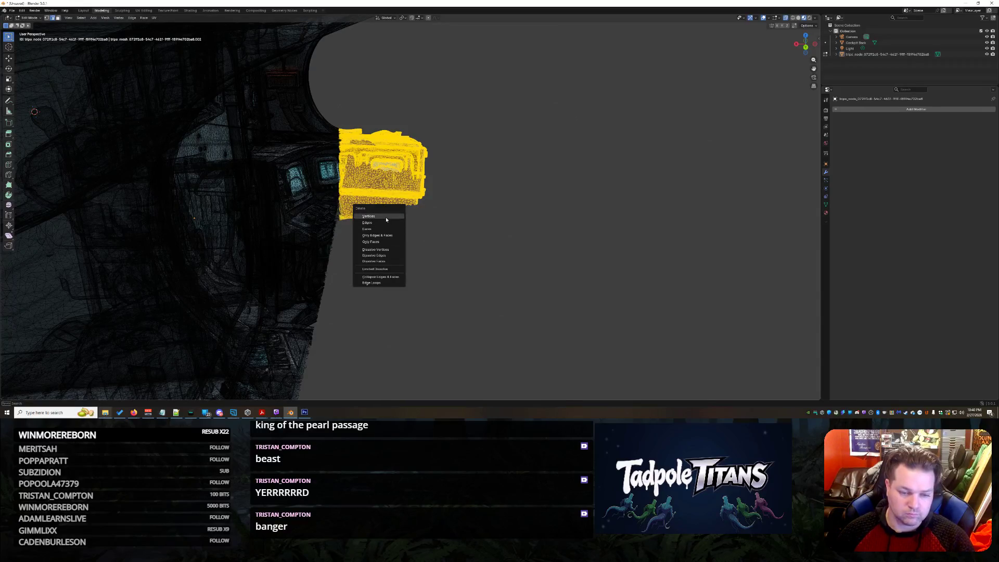
key("v")
mouse_move(487, 230)
middle_mouse_down()
mouse_move(467, 226)
mouse_move(442, 286)
mouse_move(334, 319)
mouse_move(385, 261)
mouse_move(299, 250)
middle_mouse_up()
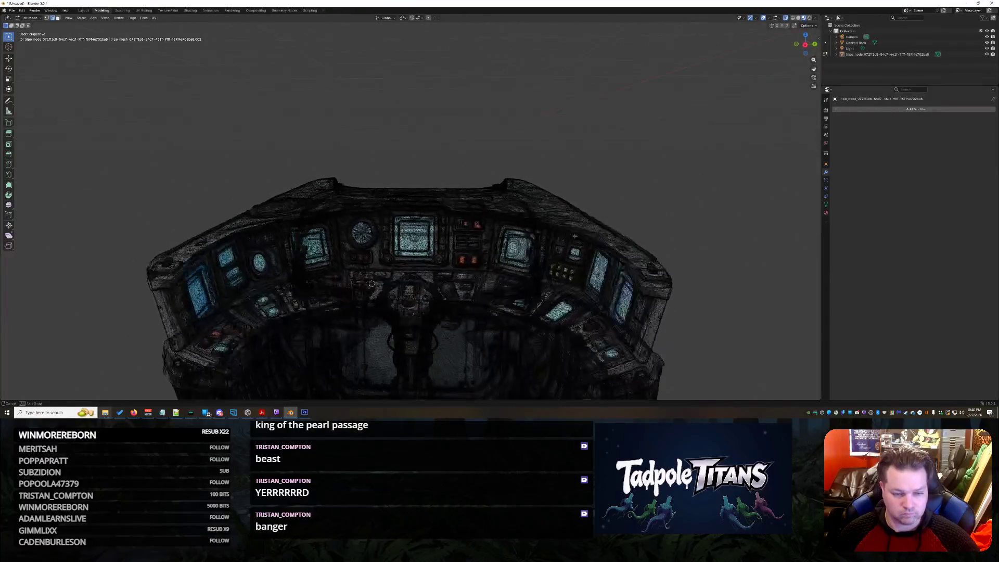
Step: In Object Mode, scale the small cockpit piece up to the main cockpit's size and select the front piece
mouse_move(545, 224)
middle_mouse_down()
mouse_move(570, 227)
mouse_move(606, 206)
middle_mouse_up()
scroll(585, 226, "down", 5)
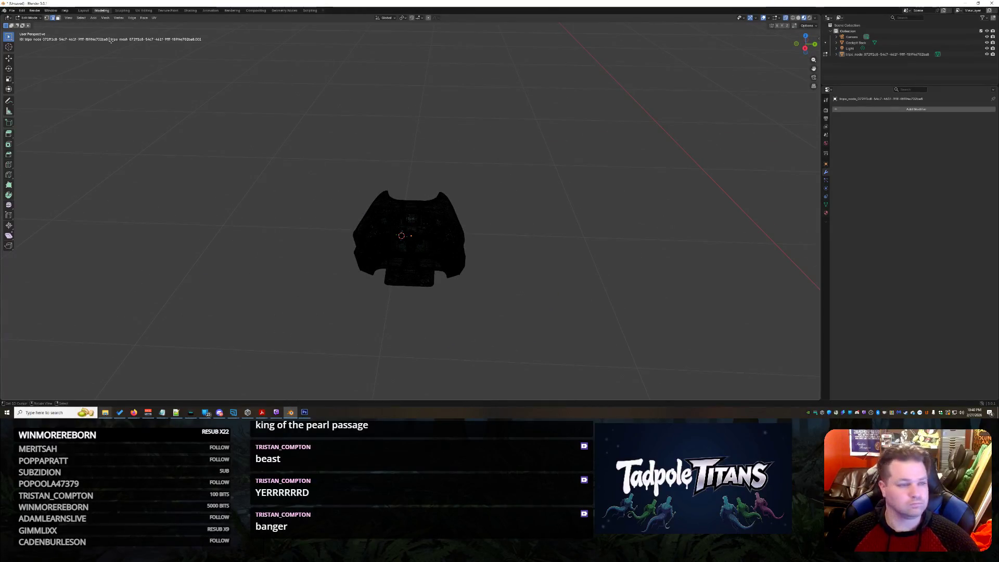
key("Tab")
mouse_move(546, 239)
middle_mouse_down()
mouse_move(554, 280)
mouse_move(441, 283)
mouse_move(441, 272)
middle_mouse_up()
scroll(439, 294, "down", 3)
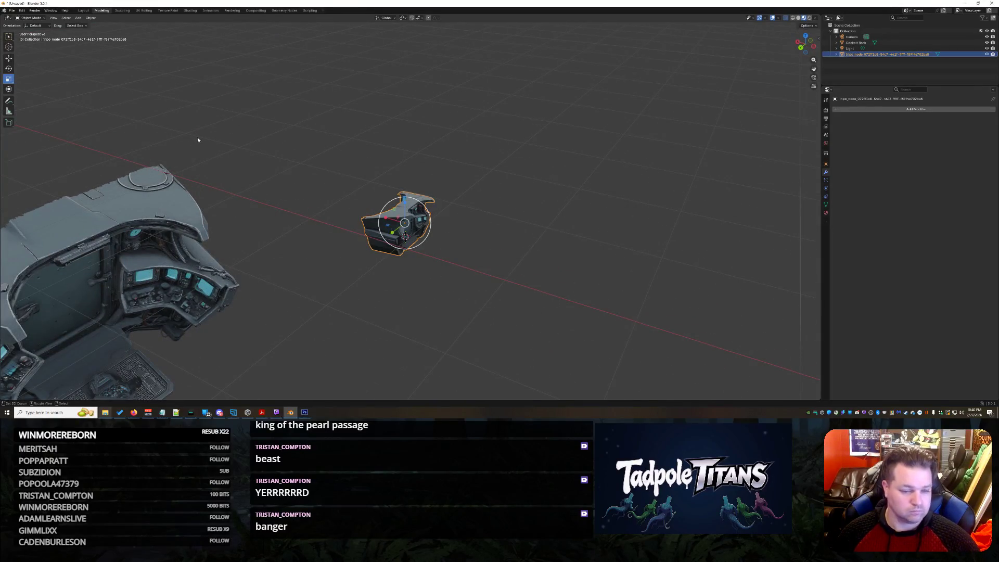
key("s")
left_click(600, 257)
mouse_move(600, 257)
middle_mouse_down()
mouse_move(422, 240)
mouse_move(496, 249)
middle_mouse_up()
scroll(422, 240, "up", 5)
scroll(422, 240, "down", 5)
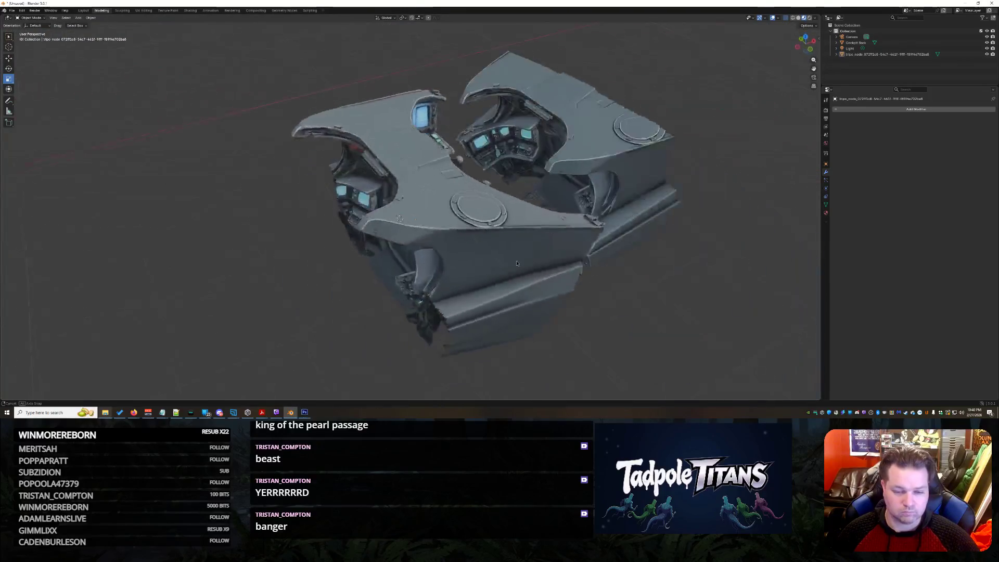
left_click(496, 249)
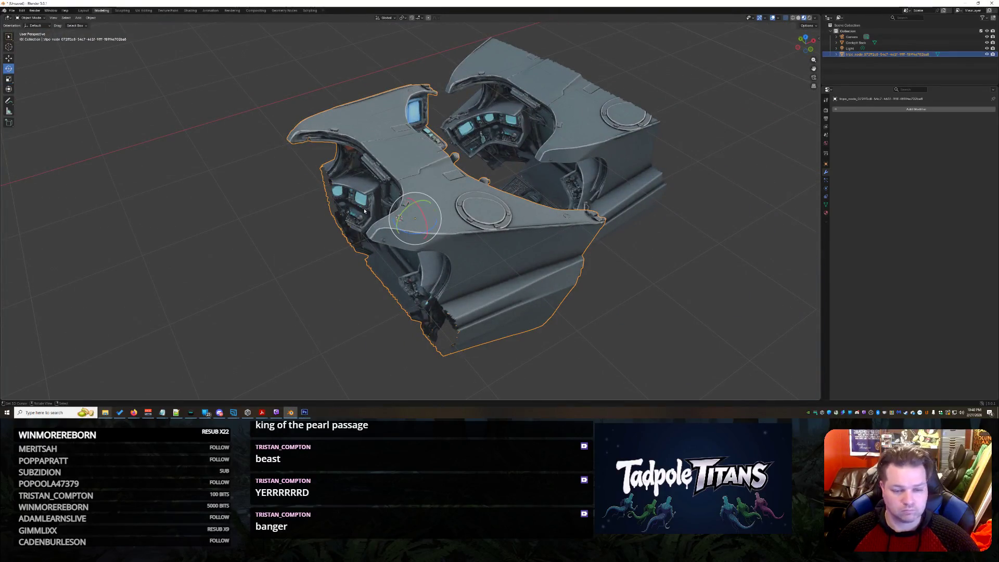
Step: Rotate the front cockpit piece around and slide it down away from the rear section
key("r")
left_click(45, 64)
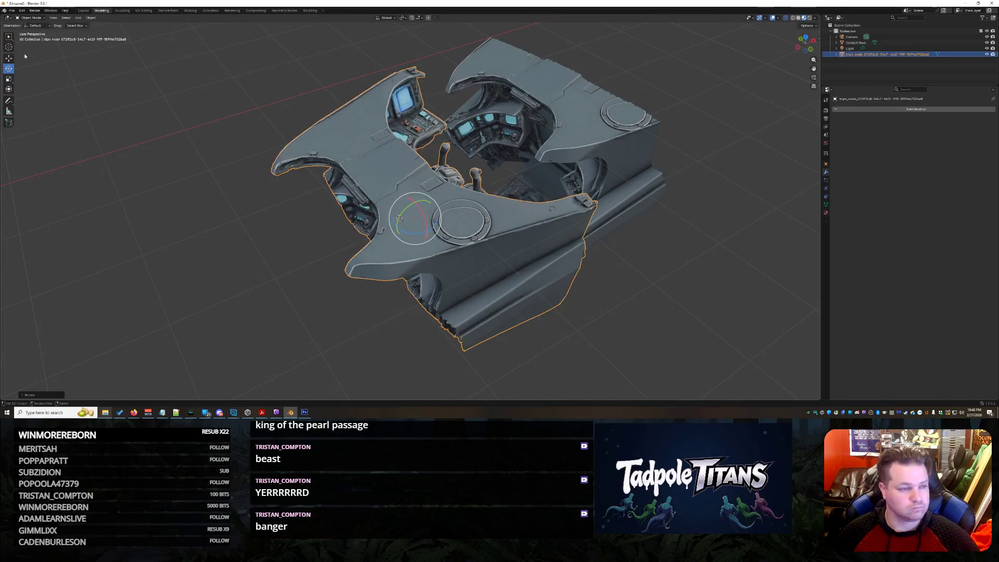
left_click_drag(415, 203, 463, 302)
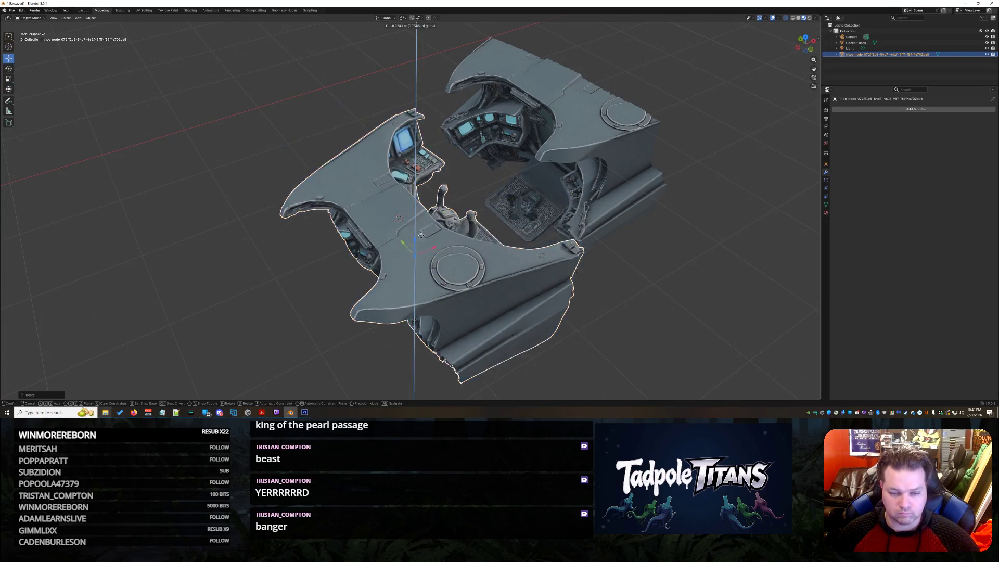
mouse_move(415, 282)
middle_mouse_down()
mouse_move(424, 253)
mouse_move(680, 145)
middle_mouse_up()
scroll(424, 253, "up", 3)
scroll(424, 253, "down", 4)
left_click_drag(598, 238, 617, 305)
mouse_move(617, 304)
middle_mouse_down()
mouse_move(688, 294)
mouse_move(641, 200)
middle_mouse_up()
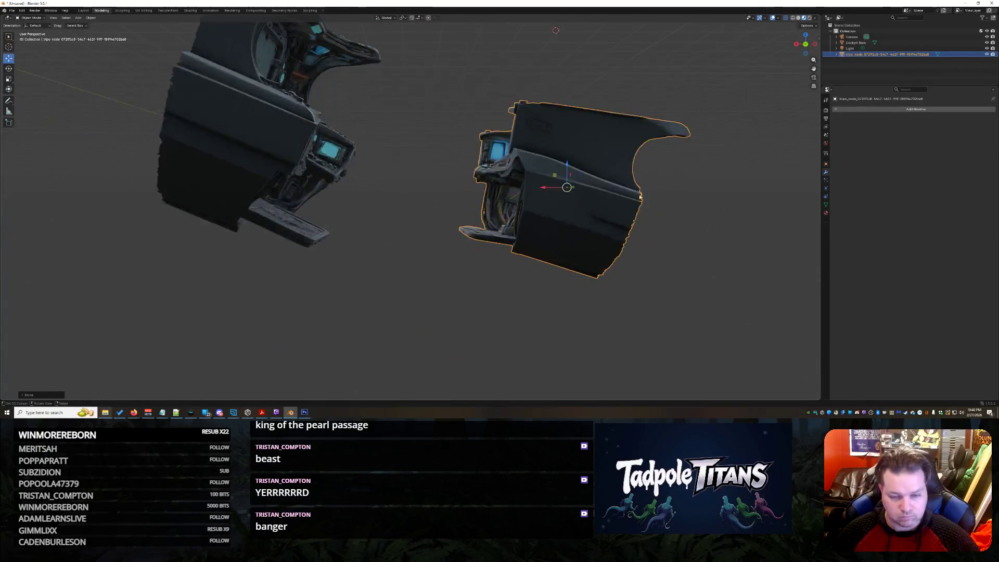
Step: Lower the cockpit piece straight down, rotate it freely, and lower it further into place
left_click_drag(575, 166, 567, 218)
left_click(577, 232)
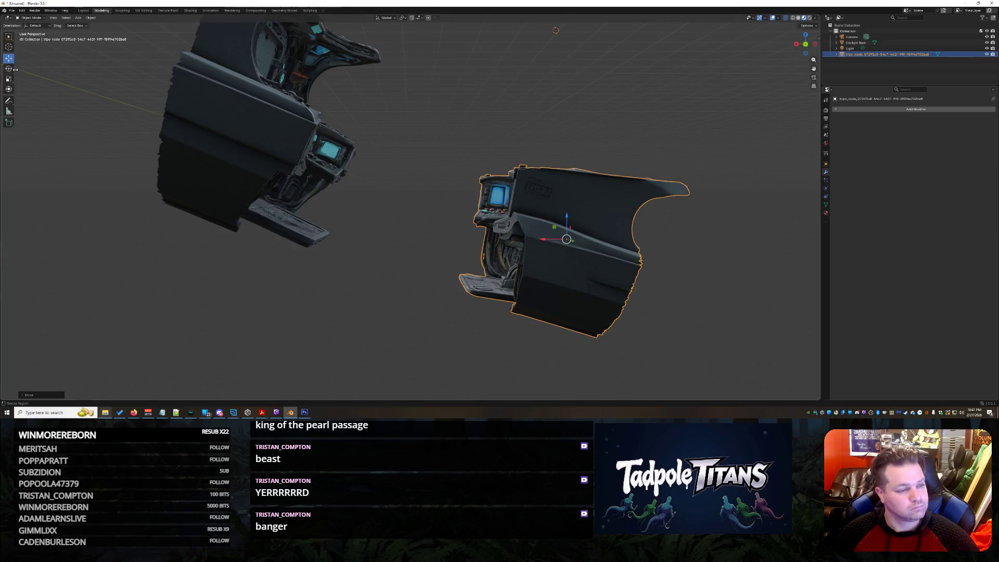
left_click_drag(581, 225, 586, 224)
left_click(658, 256)
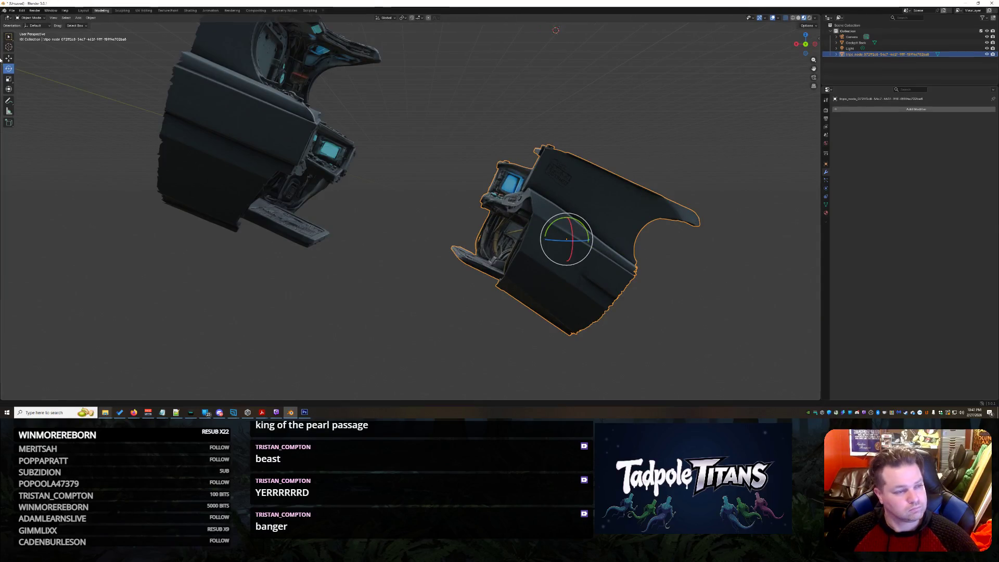
mouse_move(567, 227)
left_mouse_down()
mouse_move(565, 270)
mouse_move(383, 289)
mouse_move(424, 200)
left_mouse_up()
left_click(424, 199)
middle_click_drag(424, 198, 488, 250)
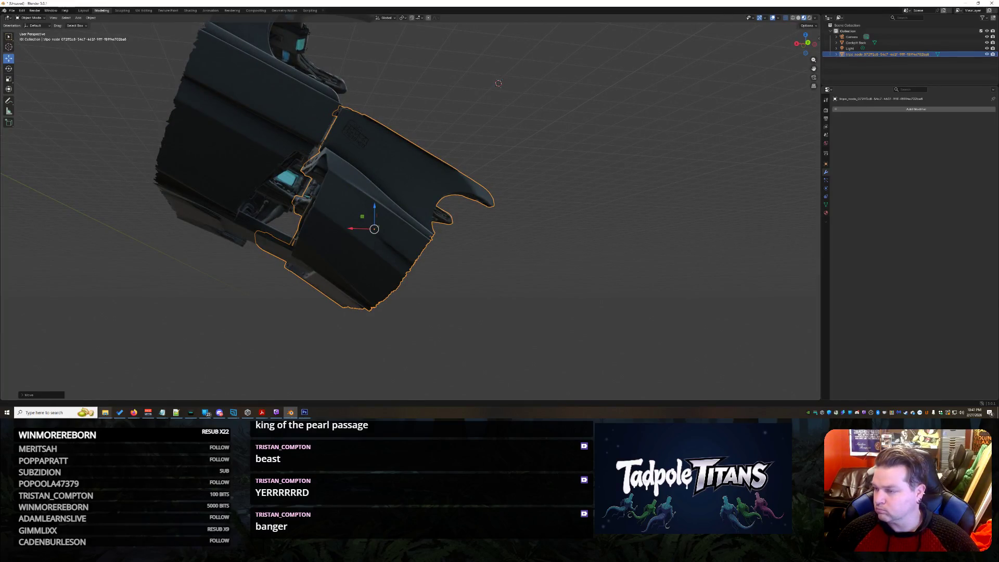
mouse_move(614, 206)
middle_mouse_down()
mouse_move(518, 264)
mouse_move(422, 232)
middle_mouse_up()
scroll(518, 265, "up", 4)
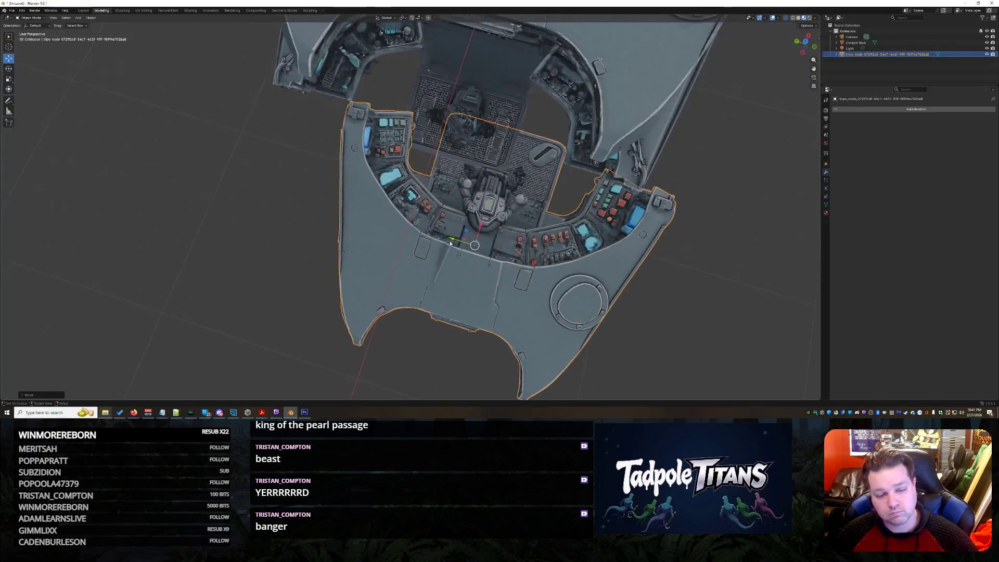
Step: Slide the cockpit piece along the Y axis and enlarge it
key("g")
key("y")
left_click(425, 234)
mouse_move(425, 234)
middle_mouse_down()
mouse_move(659, 230)
mouse_move(529, 262)
middle_mouse_up()
left_click(594, 246)
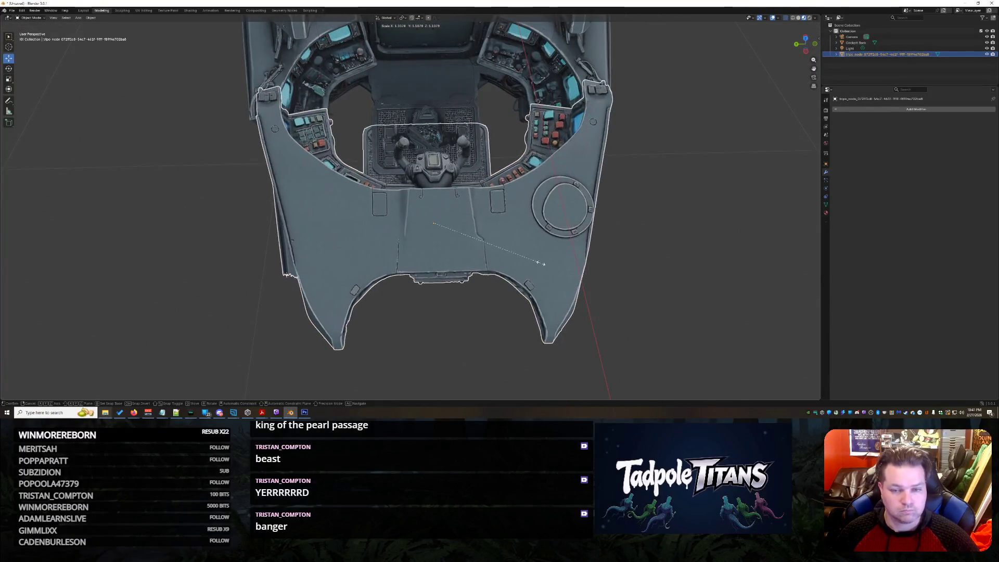
left_click(542, 255)
scroll(439, 206, "up", 1)
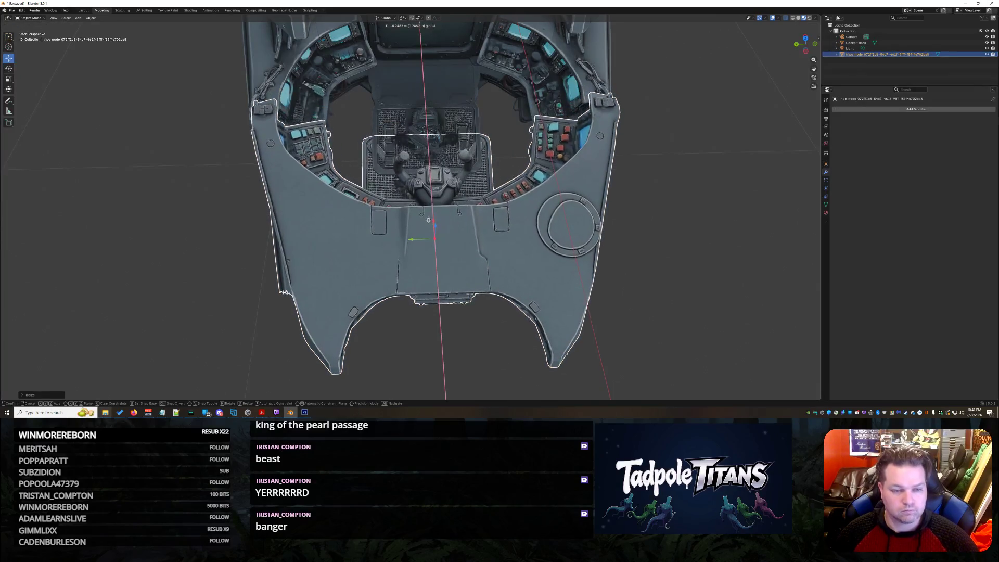
Step: Rotate the cockpit slightly from above, then apply a small Y-axis rotation into alignment
mouse_move(438, 207)
middle_mouse_down()
mouse_move(533, 252)
mouse_move(493, 232)
mouse_move(508, 288)
mouse_move(602, 304)
mouse_move(465, 201)
middle_mouse_up()
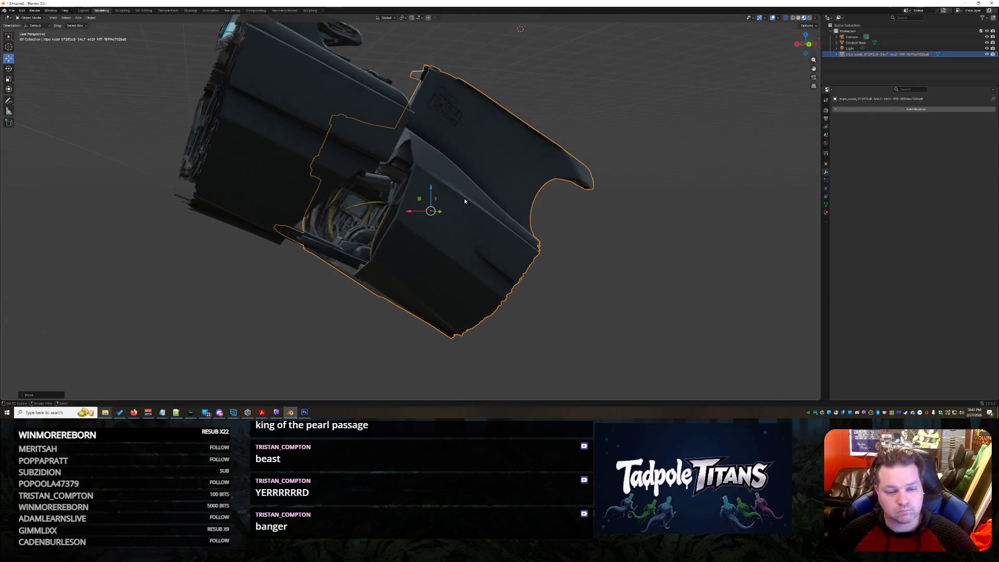
mouse_move(436, 188)
middle_mouse_down()
mouse_move(523, 252)
mouse_move(496, 267)
mouse_move(420, 253)
mouse_move(430, 224)
mouse_move(576, 248)
mouse_move(703, 184)
mouse_move(715, 223)
mouse_move(588, 250)
middle_mouse_up()
left_click(716, 224)
key("r")
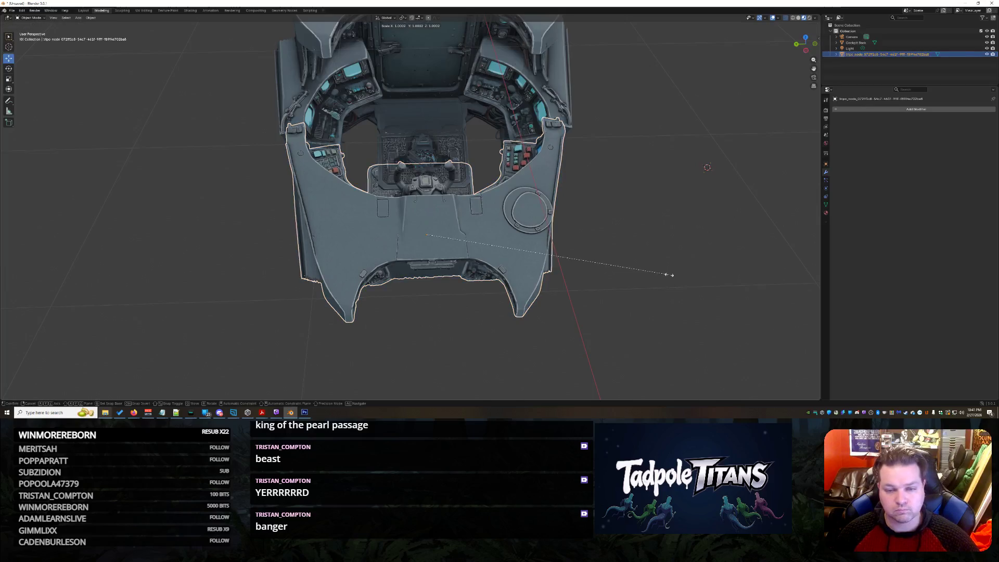
left_click(718, 259)
left_click(426, 220)
key("r")
key("y")
left_click(591, 280)
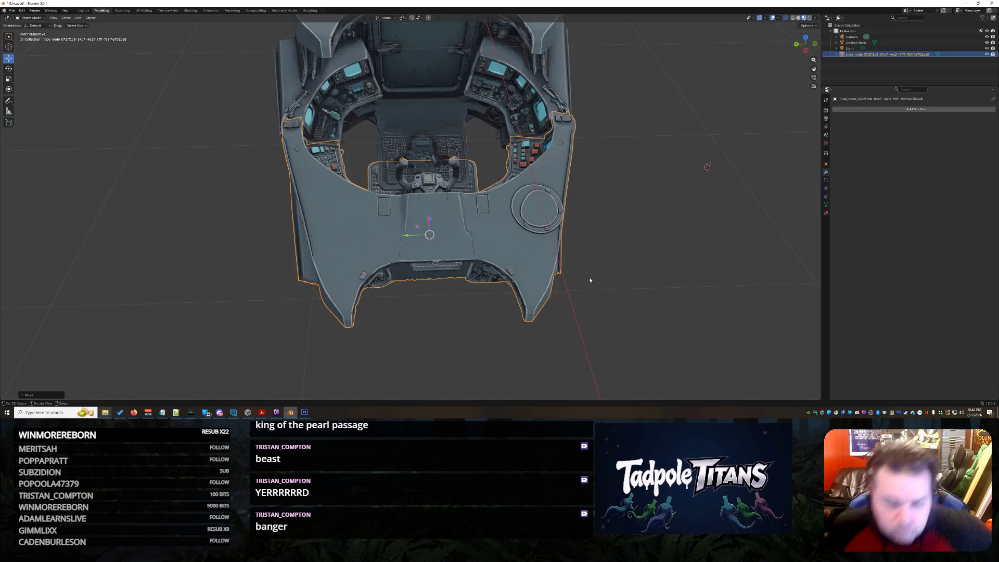
Step: Inspect the cockpit interior from both sides and select the cockpit object
left_click(679, 197)
mouse_move(609, 199)
middle_mouse_down()
mouse_move(617, 276)
mouse_move(593, 234)
mouse_move(652, 250)
mouse_move(517, 252)
middle_mouse_up()
scroll(617, 276, "up", 5)
scroll(672, 226, "down", 5)
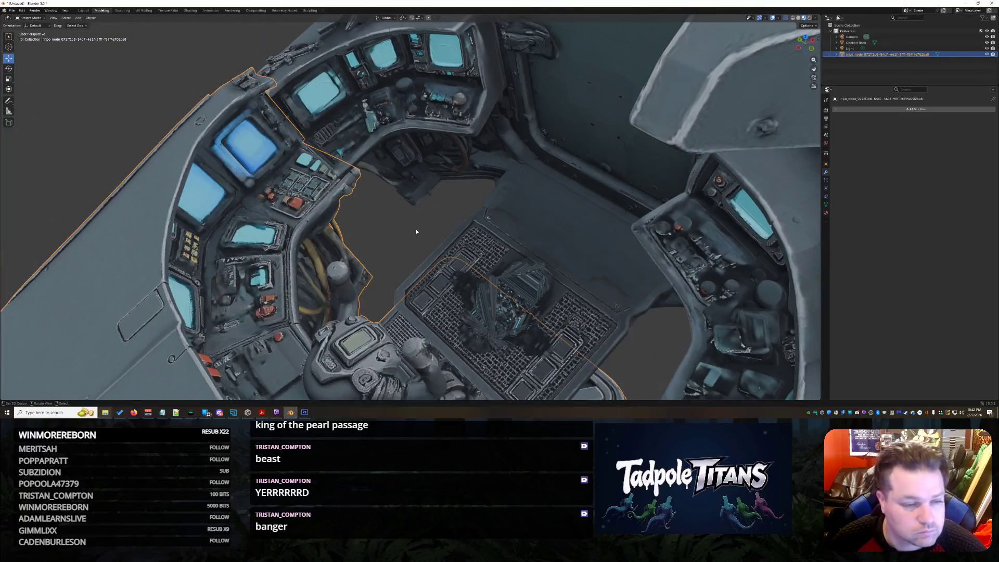
left_click(447, 205)
mouse_move(458, 220)
middle_mouse_down()
mouse_move(654, 267)
mouse_move(583, 262)
middle_mouse_up()
left_click(391, 256)
mouse_move(391, 256)
middle_mouse_down()
mouse_move(496, 273)
mouse_move(444, 224)
mouse_move(571, 247)
mouse_move(473, 213)
middle_mouse_up()
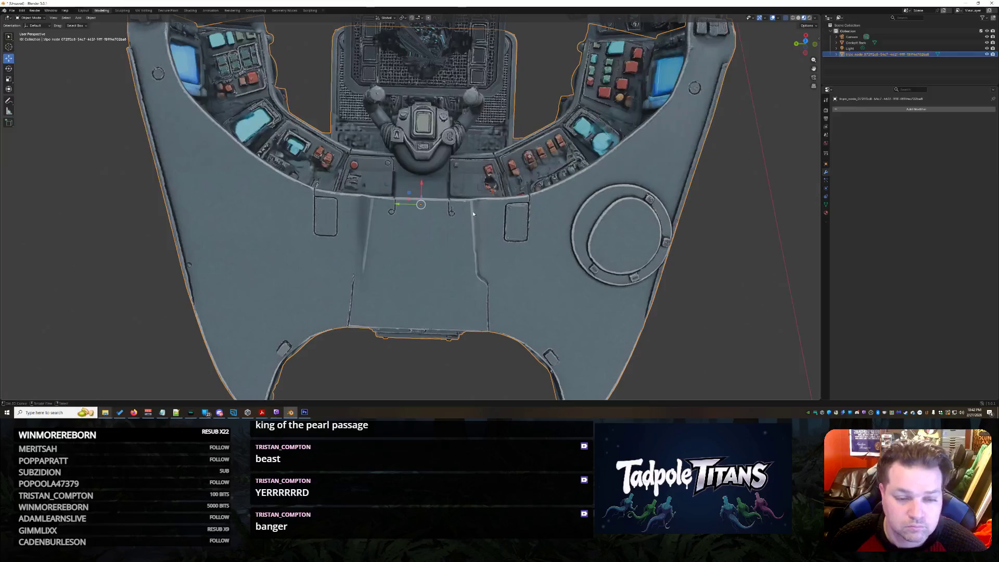
mouse_move(427, 193)
middle_mouse_down()
mouse_move(497, 191)
mouse_move(488, 185)
middle_mouse_up()
middle_click_drag(534, 162, 536, 176)
Step: Move the cockpit along the Z axis to line up with the rest, then deselect
key("g")
key("z")
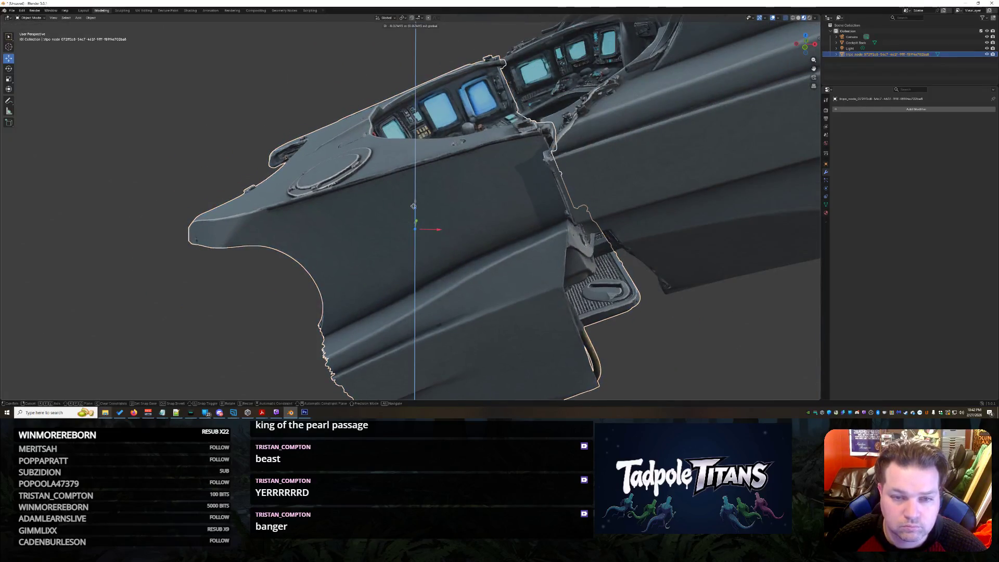
left_click(414, 206)
mouse_move(414, 206)
middle_mouse_down()
mouse_move(630, 225)
mouse_move(647, 183)
mouse_move(512, 171)
middle_mouse_up()
left_click(647, 182)
scroll(511, 172, "down", 5)
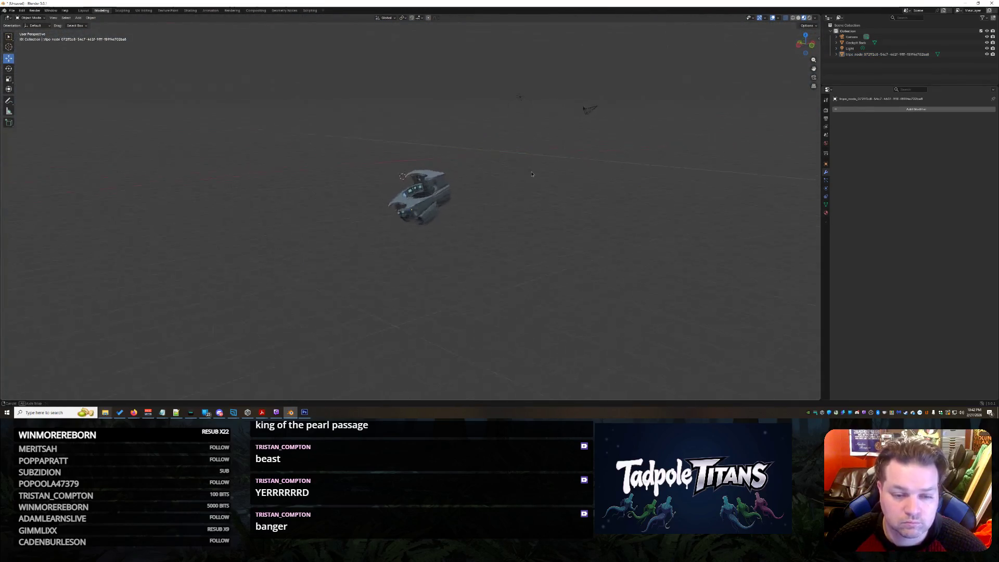
scroll(564, 237, "up", 6)
scroll(454, 252, "up", 2)
Step: Move the hull piece to the right and view both cockpit pieces' screens
left_click(455, 252)
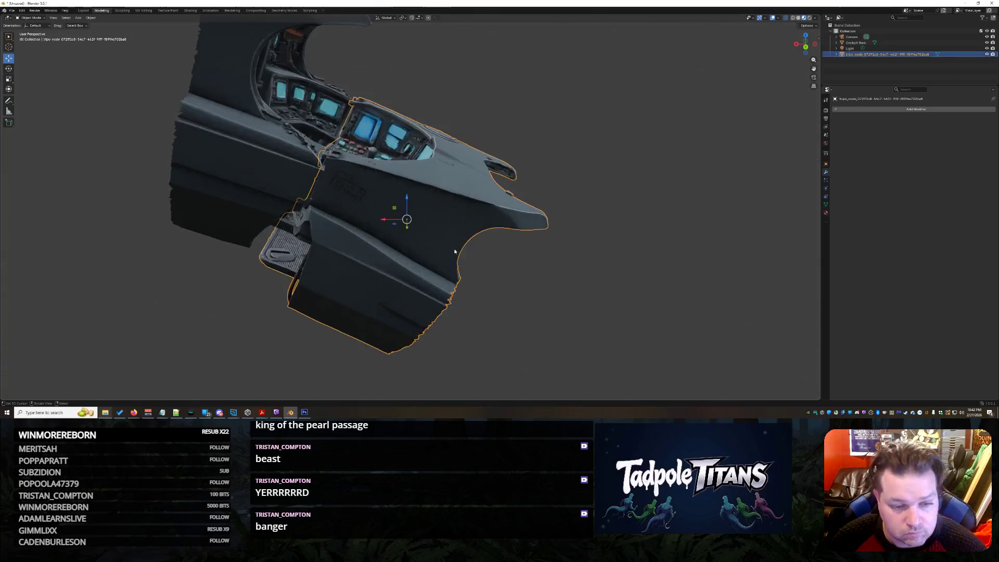
key("g")
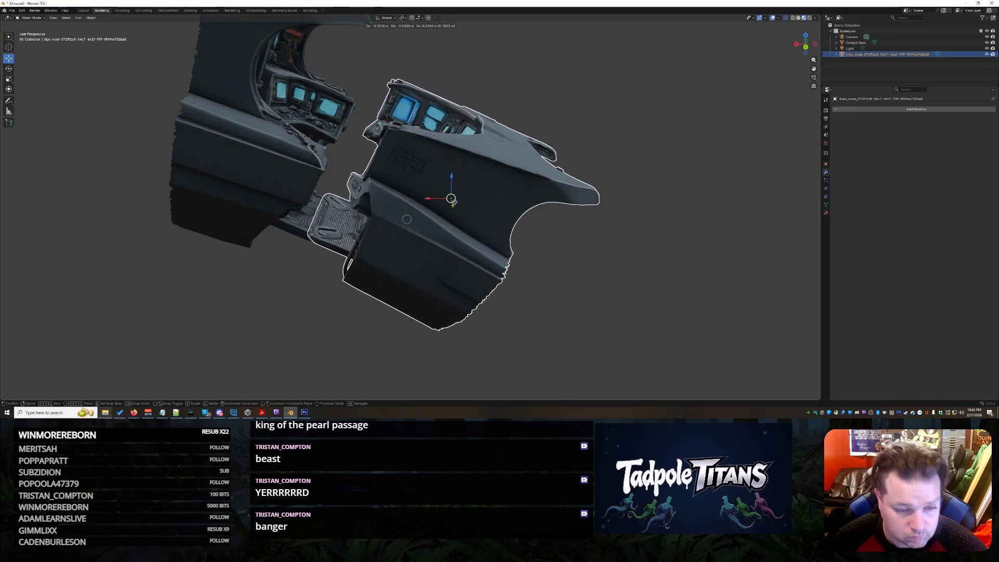
left_click(615, 265)
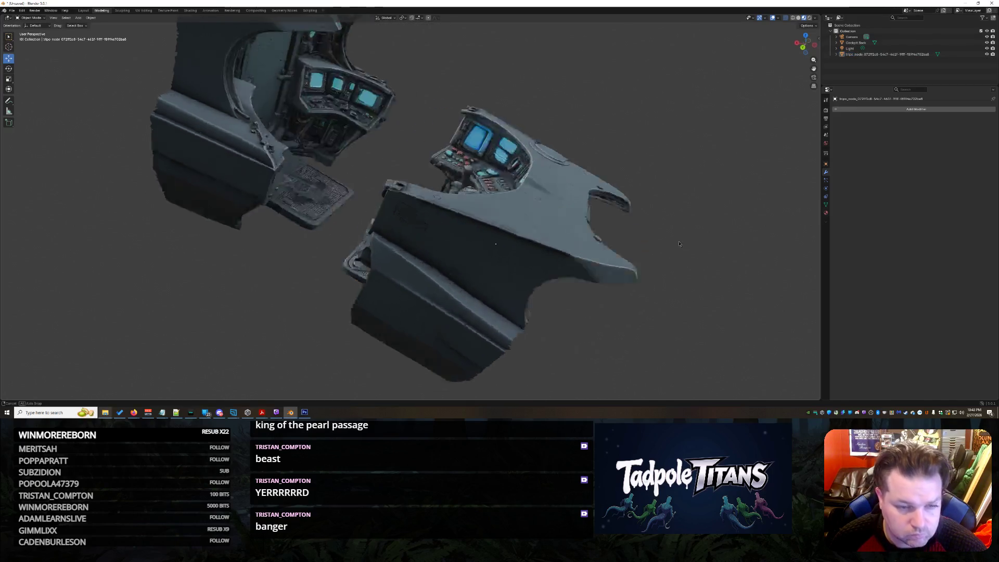
middle_click_drag(614, 267, 649, 252)
scroll(593, 236, "down", 3)
mouse_move(593, 236)
middle_mouse_down()
mouse_move(728, 251)
mouse_move(574, 261)
middle_mouse_up()
scroll(728, 252, "up", 5)
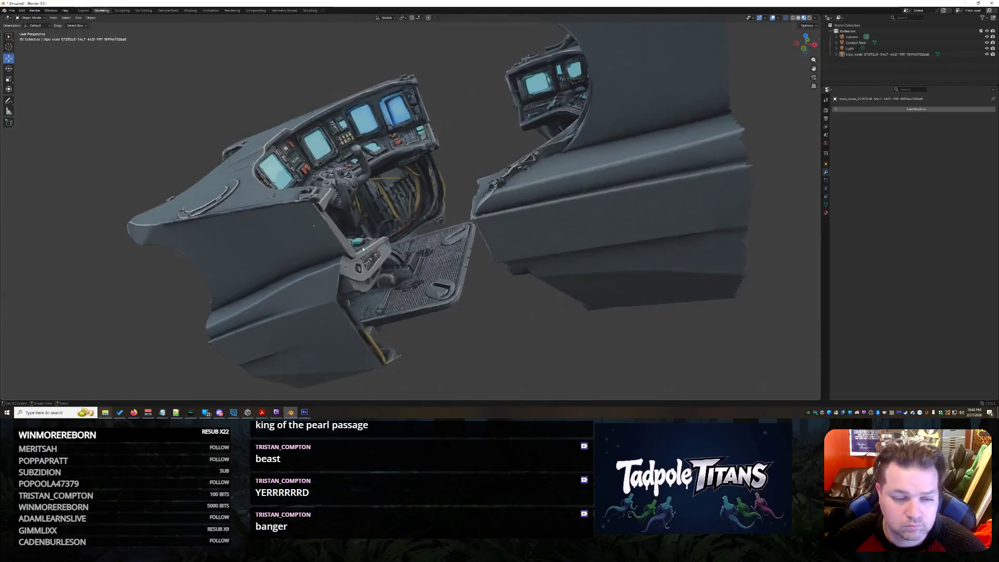
Step: Move the left cockpit piece along the X axis so the halves join, then clear the selection
left_click(432, 274)
mouse_move(432, 273)
middle_mouse_down()
mouse_move(655, 287)
mouse_move(543, 233)
middle_mouse_up()
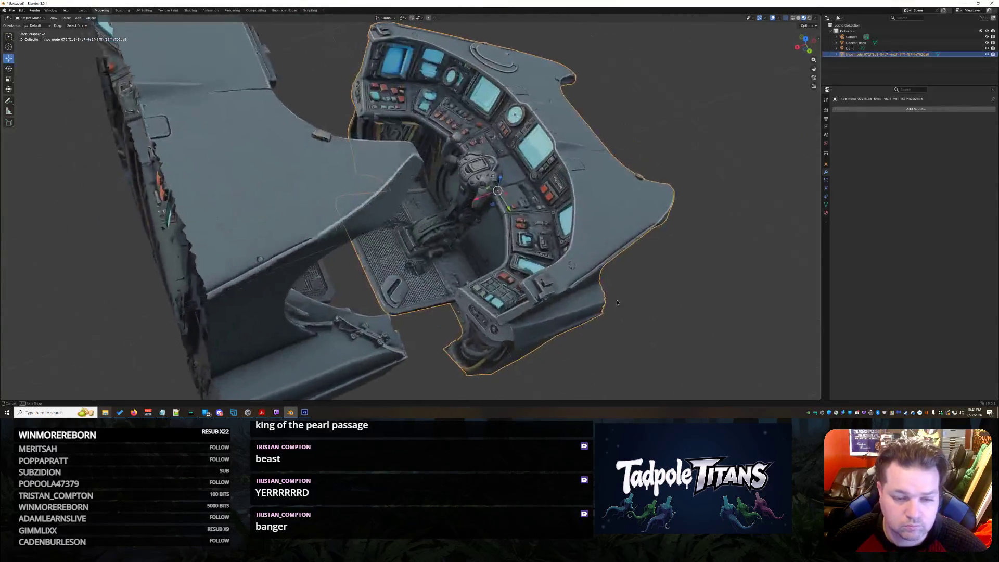
key("g")
key("x")
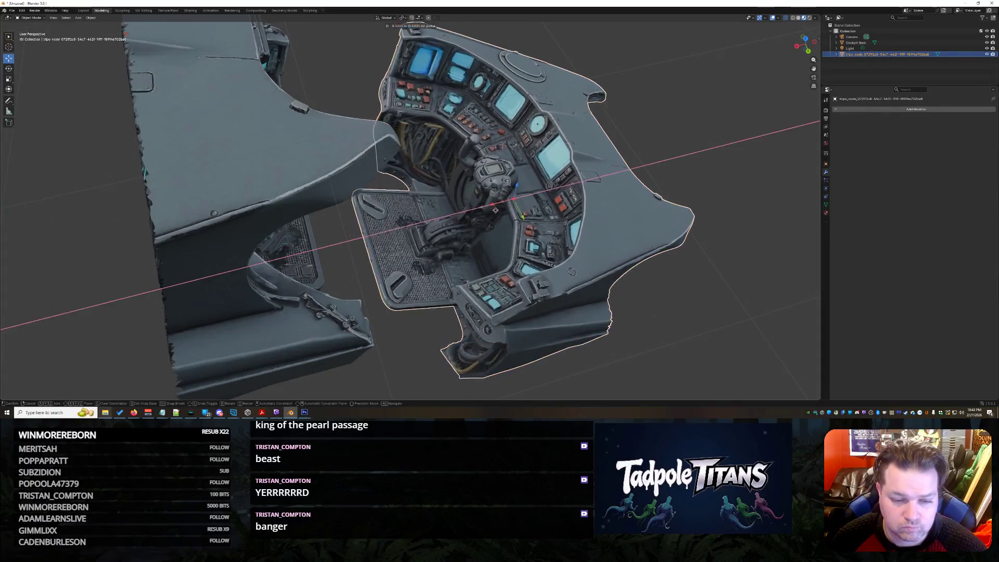
left_click(570, 276)
key("alt+a")
mouse_move(568, 275)
middle_mouse_down()
mouse_move(593, 273)
mouse_move(539, 273)
middle_mouse_up()
scroll(602, 276, "down", 6)
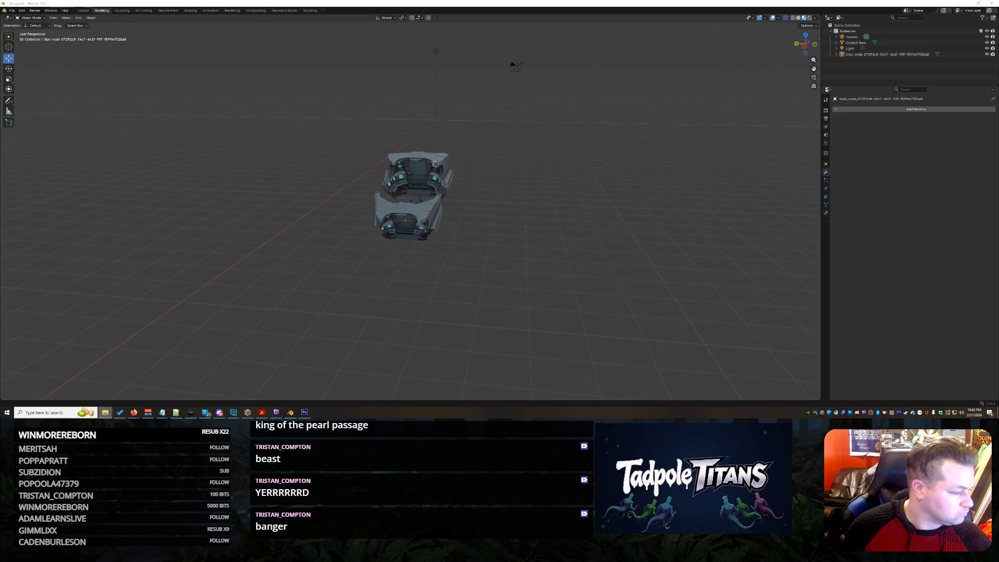
Step: Drop in the mechanical shark .glb model and scale it up beside the cockpit
left_click_drag(385, 208, 332, 207)
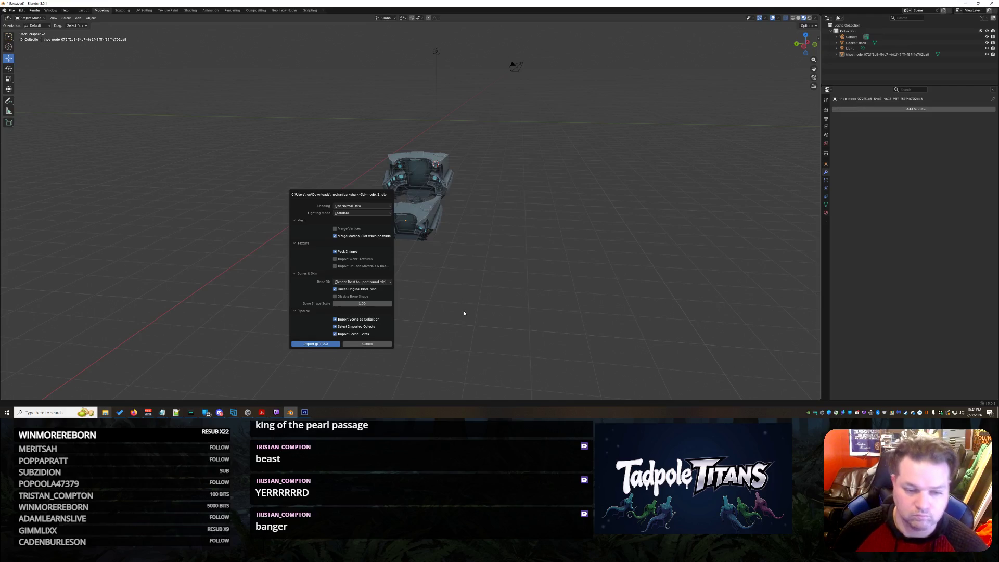
middle_click_drag(529, 271, 460, 208)
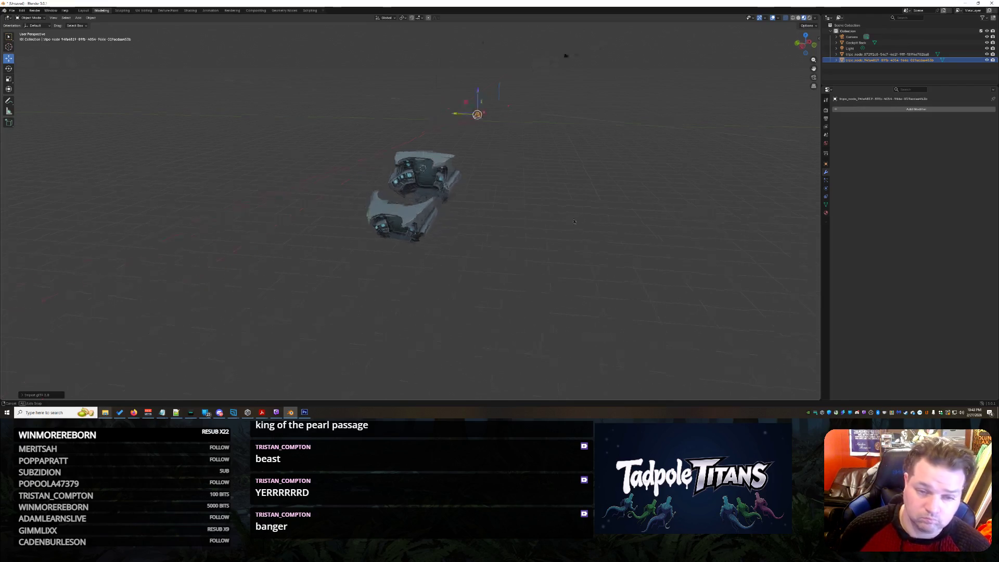
key("s")
left_click(575, 208)
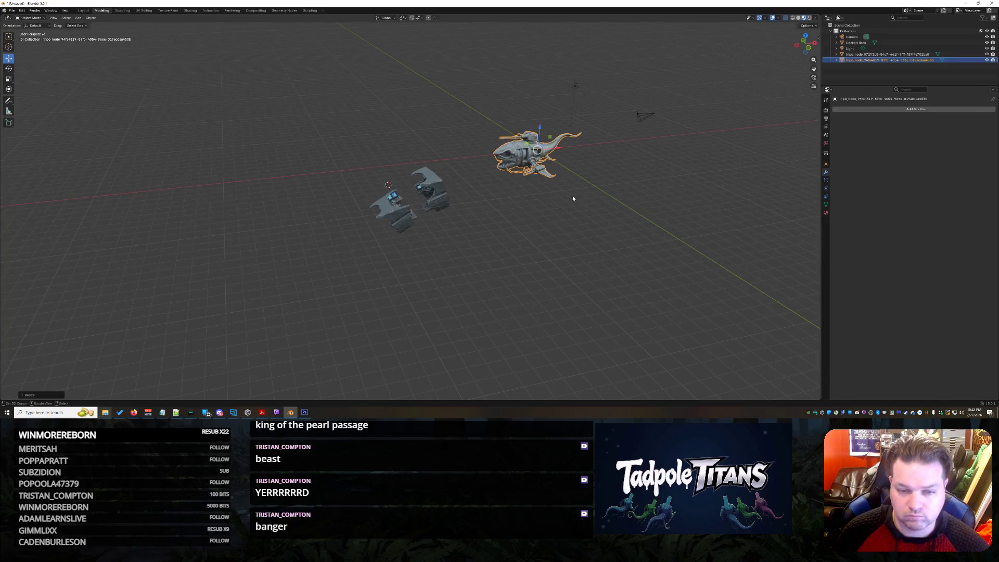
key("s")
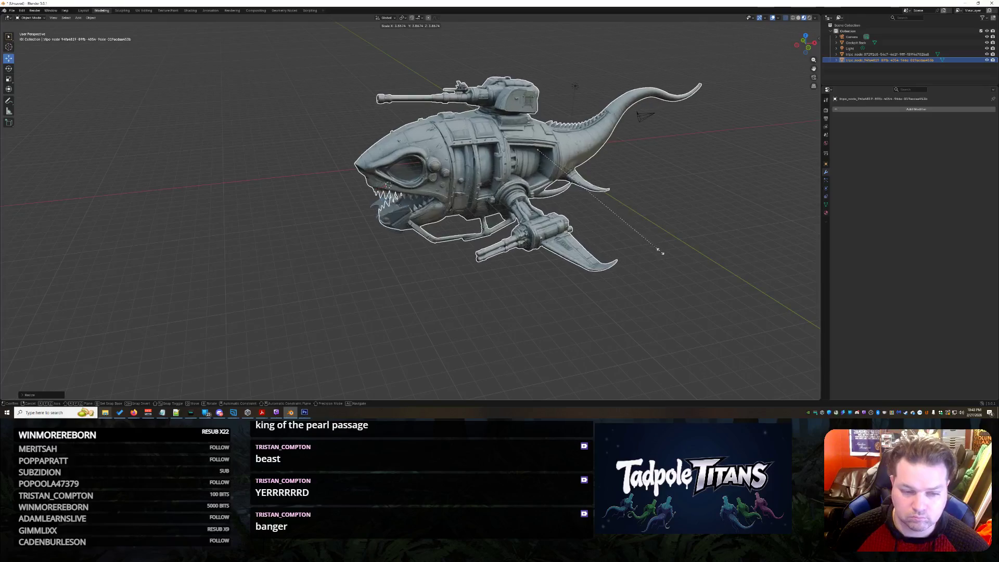
Step: Confirm the shark's size, face its mouth head-on, and rescale it around the cockpit
left_click(671, 265)
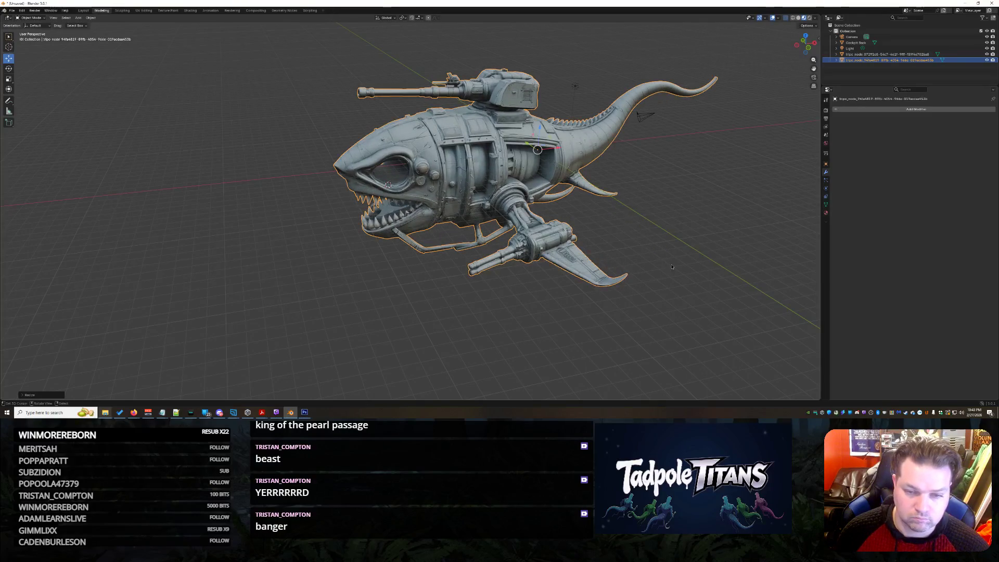
mouse_move(671, 266)
middle_mouse_down()
mouse_move(463, 282)
mouse_move(497, 286)
mouse_move(530, 269)
middle_mouse_up()
scroll(463, 282, "up", 3)
scroll(463, 281, "up", 3)
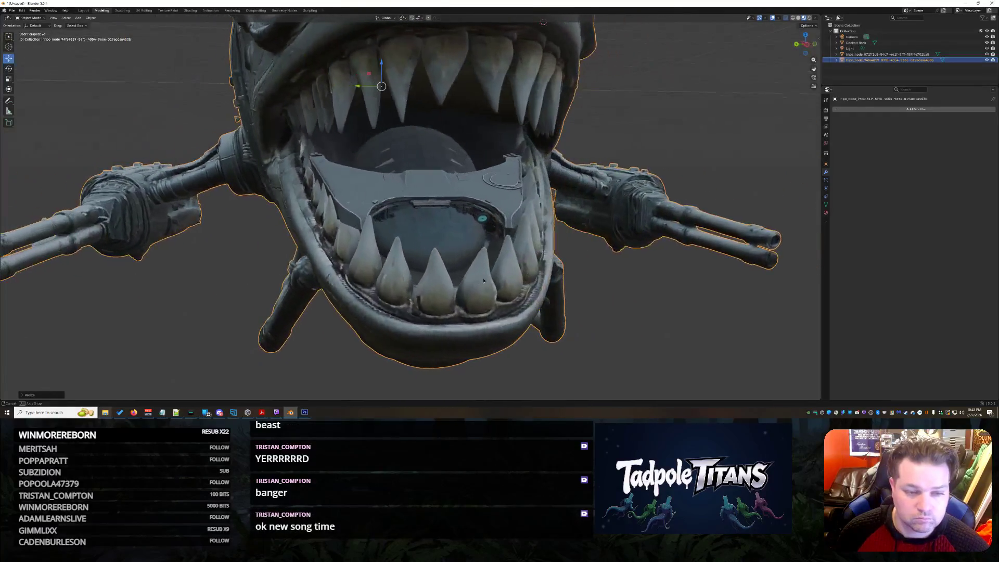
key("s")
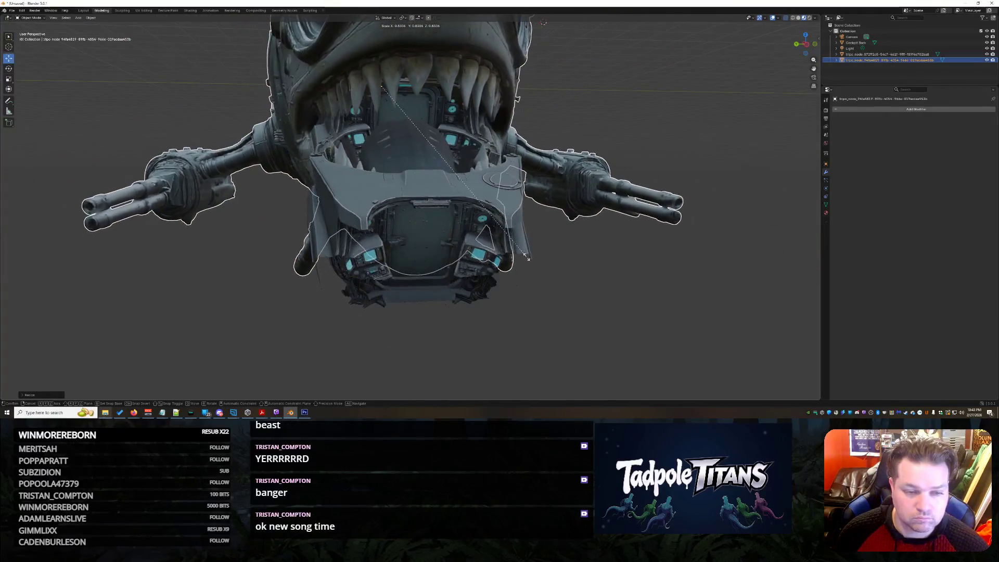
left_click(532, 274)
Step: Fine-tune the shark slightly smaller so the consoles sit in its jaws, then select the lower cockpit piece
middle_click_drag(532, 274, 556, 277)
key("s")
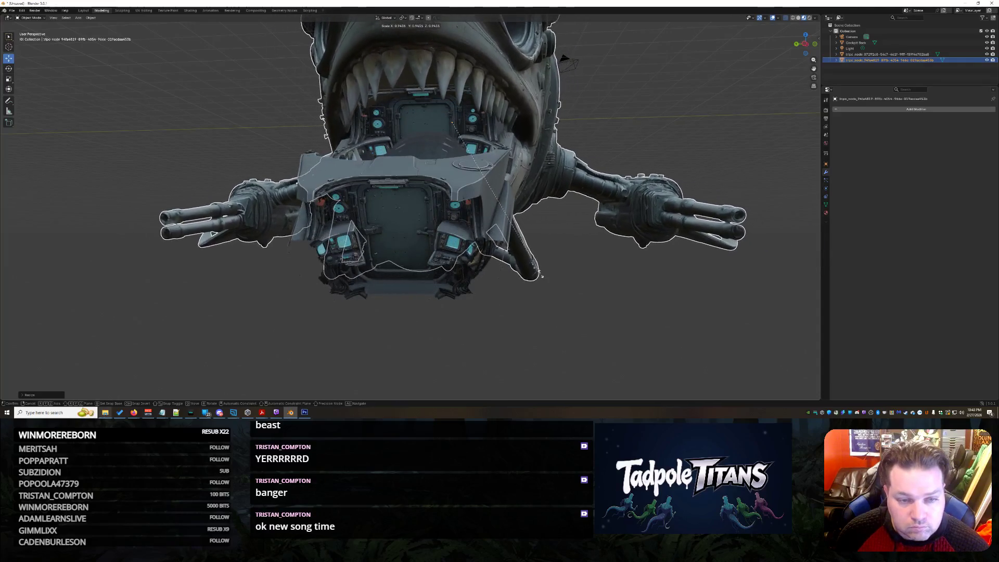
left_click(544, 278)
mouse_move(667, 332)
middle_mouse_down()
mouse_move(623, 348)
mouse_move(637, 336)
mouse_move(684, 342)
mouse_move(650, 352)
mouse_move(397, 257)
middle_mouse_up()
left_click(397, 257)
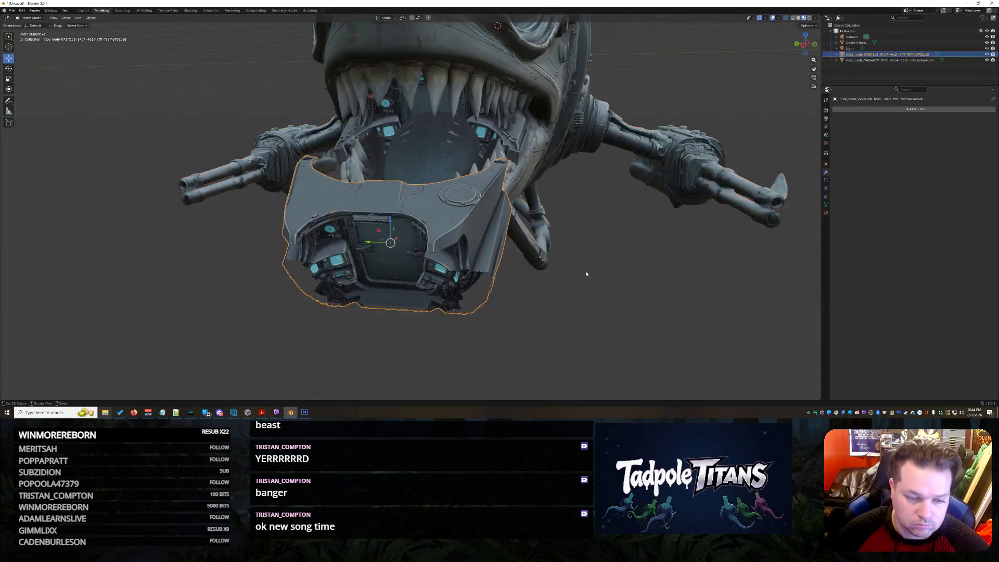
Step: Shrink the lower cockpit piece and move it into the ship's mouth
middle_click_drag(585, 271, 537, 286)
mouse_move(404, 290)
middle_mouse_down()
mouse_move(581, 326)
mouse_move(502, 278)
middle_mouse_up()
key("s")
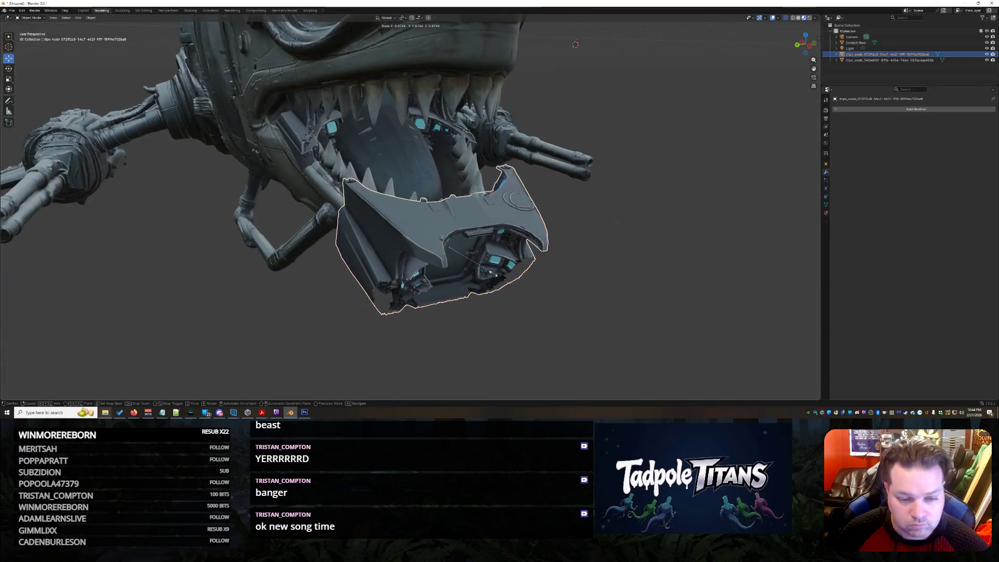
left_click(594, 310)
mouse_move(594, 310)
middle_mouse_down()
mouse_move(495, 314)
mouse_move(398, 266)
middle_mouse_up()
left_click_drag(357, 234, 437, 249)
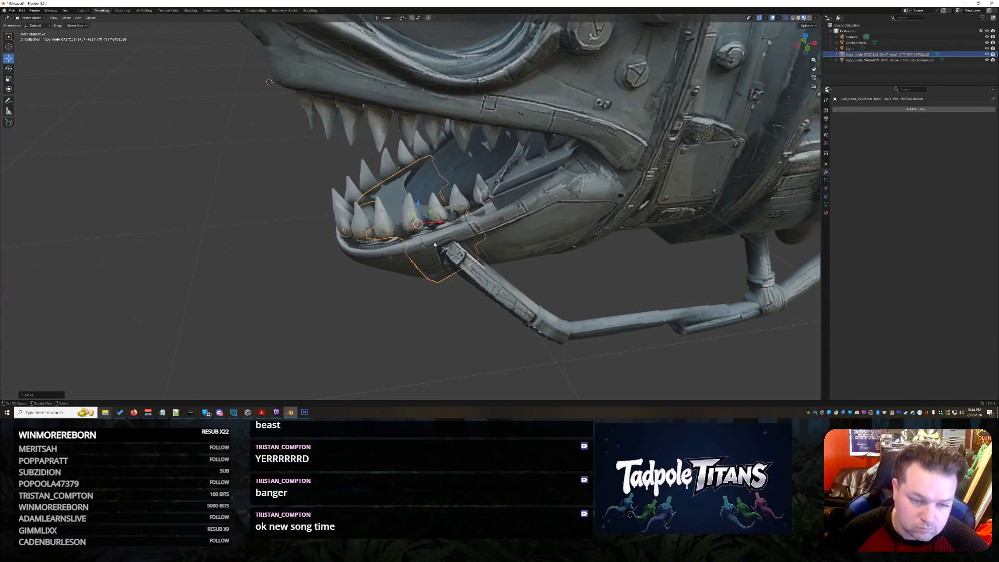
Step: Shift the piece along X, then lower it into the shark's lower jaw behind the front teeth
mouse_move(474, 287)
middle_mouse_down()
mouse_move(563, 296)
mouse_move(441, 227)
middle_mouse_up()
key("x")
left_click(465, 206)
middle_click_drag(516, 248, 439, 197)
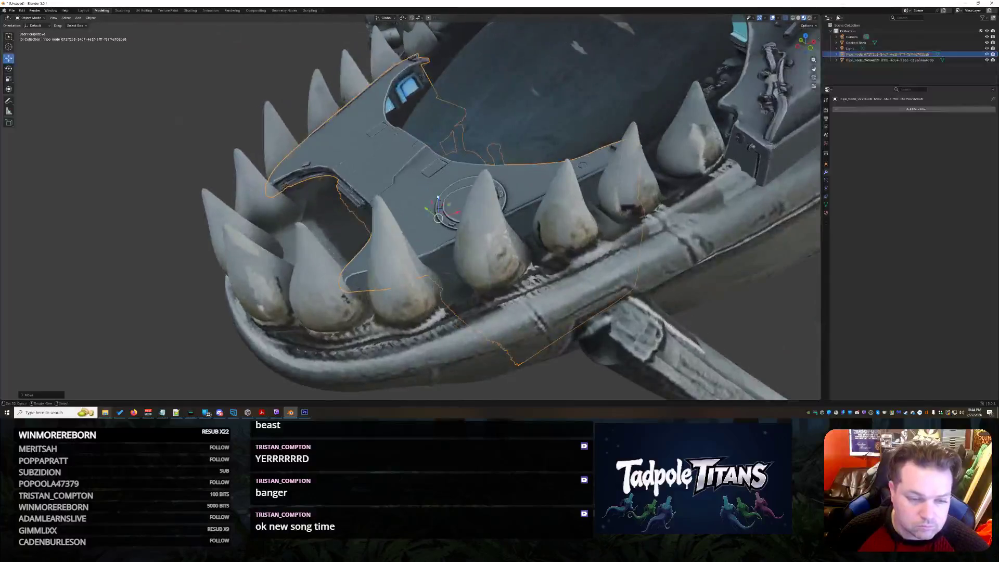
key("g")
key("y")
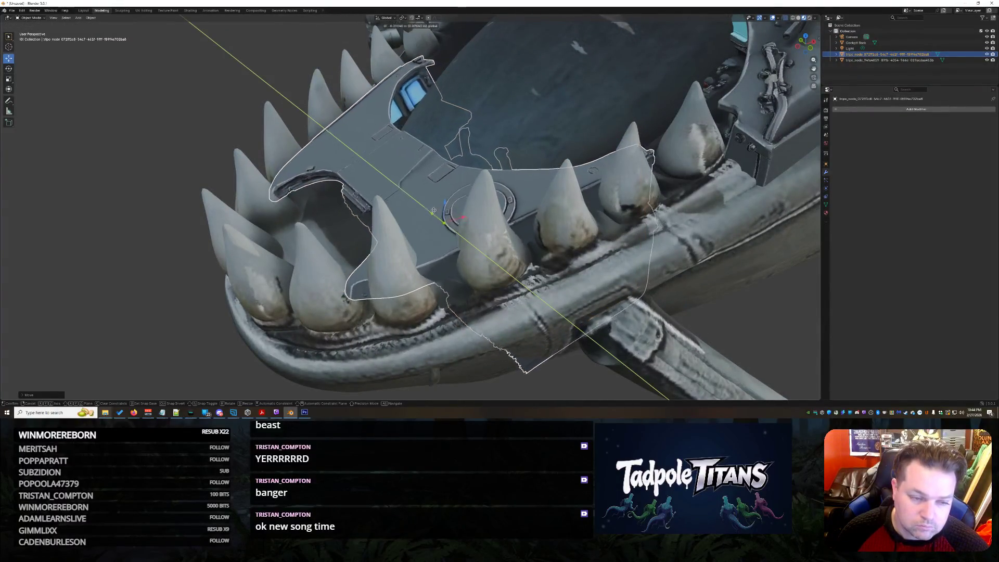
key("y")
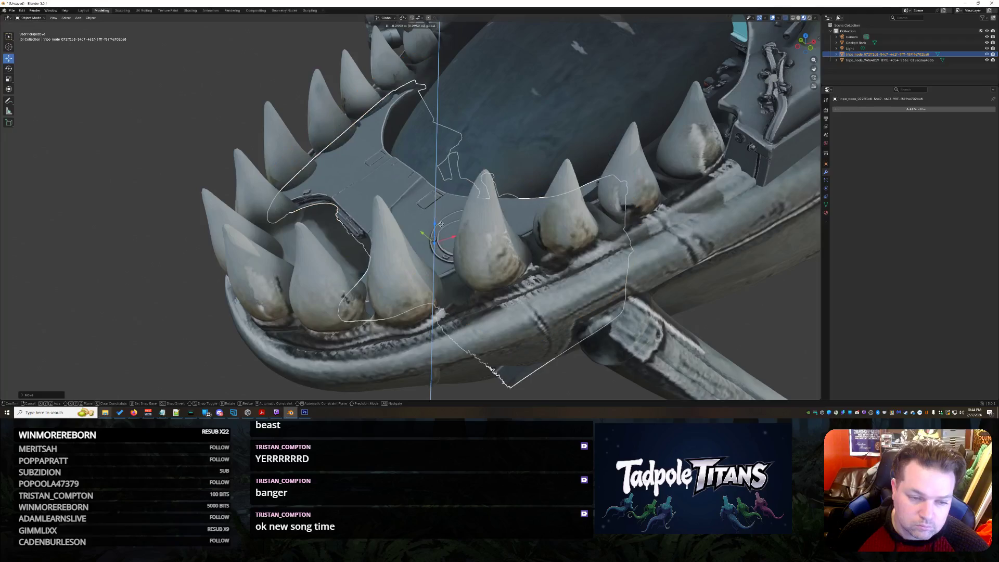
left_click(435, 230)
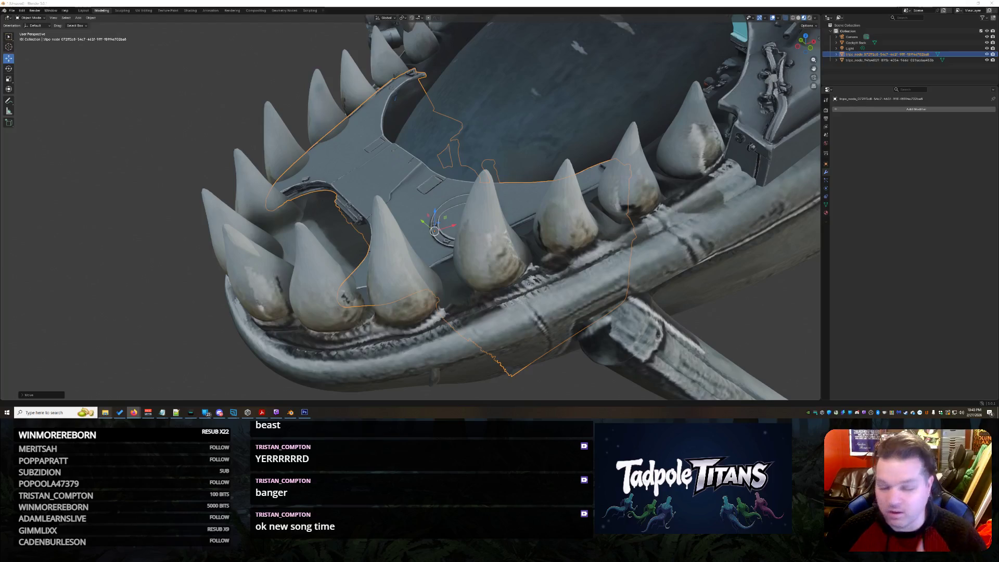
Step: Scale Cockpit Back down so it fits inside the shark's mouth
left_click(576, 171)
middle_click_drag(575, 171, 670, 157)
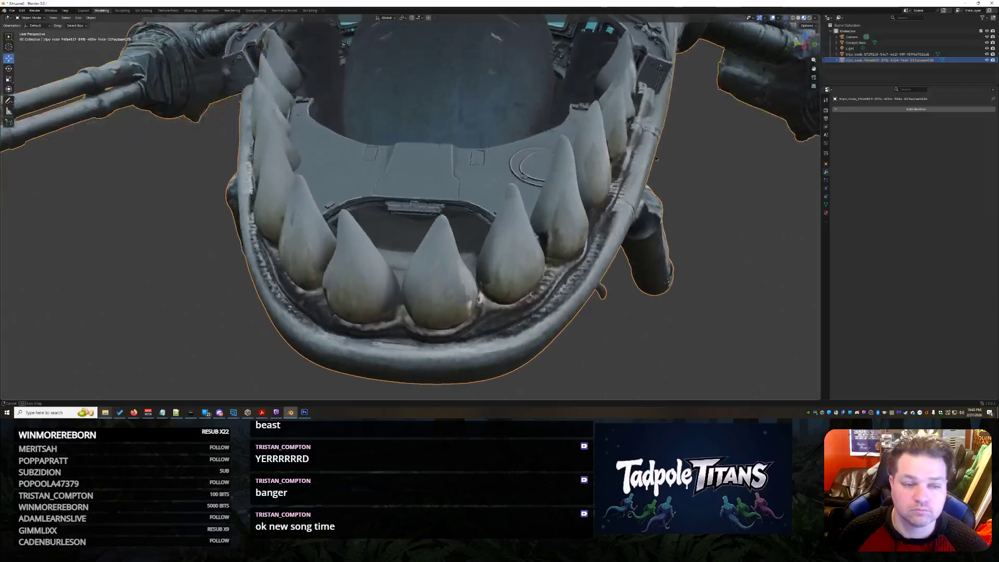
mouse_move(670, 157)
middle_mouse_down()
mouse_move(657, 141)
mouse_move(669, 210)
middle_mouse_up()
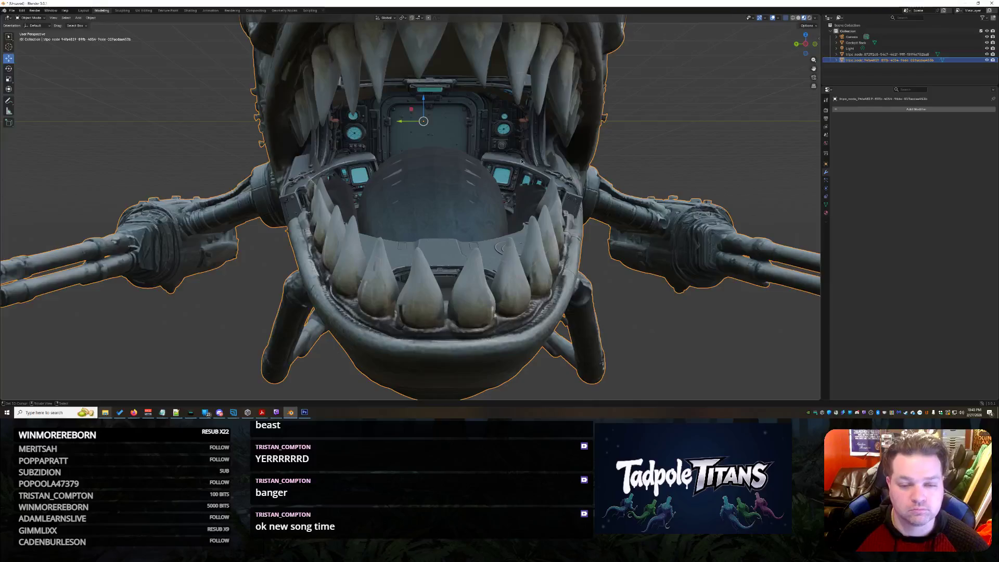
left_click(522, 162)
middle_click_drag(522, 161, 641, 216)
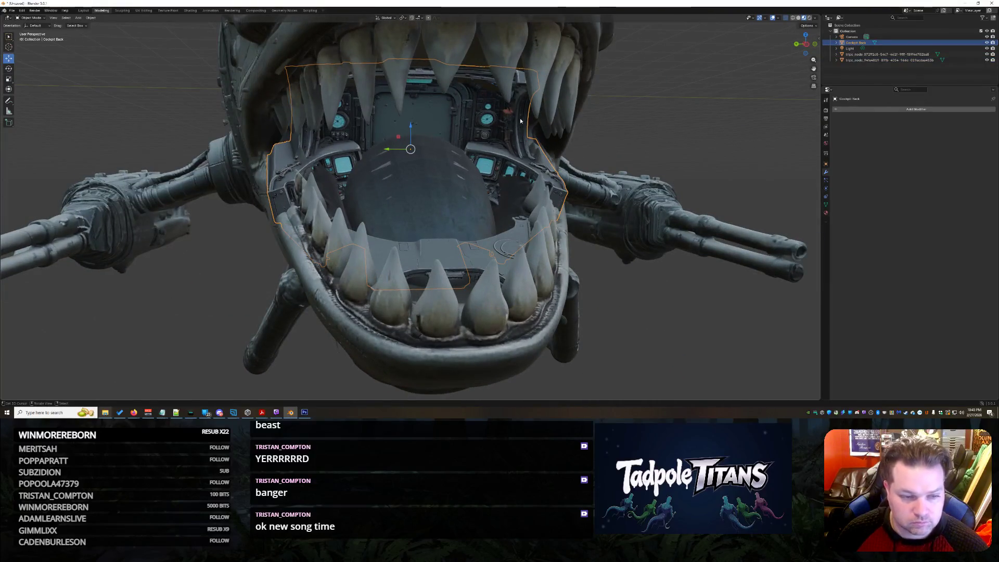
key("s")
left_click(535, 154)
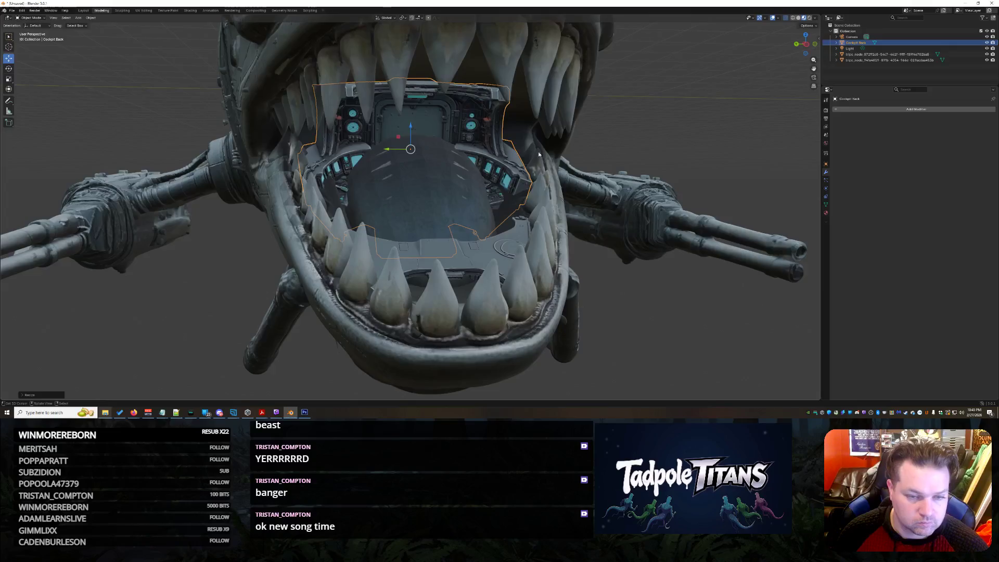
middle_click_drag(535, 152, 671, 230)
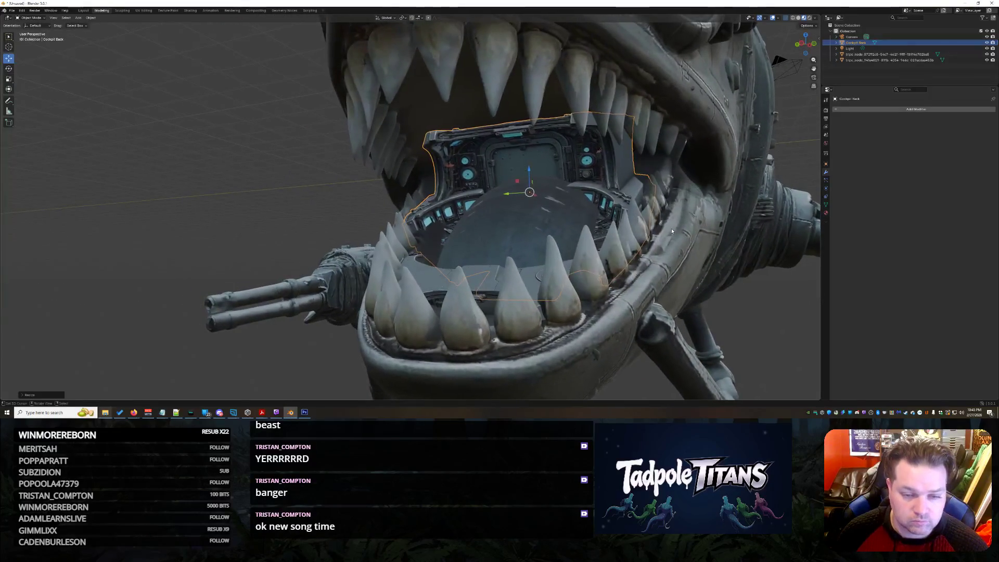
Step: Toggle visibility of the hull and cockpit pieces to check each, leaving Cockpit Back hidden
left_click(672, 230)
mouse_move(669, 229)
middle_mouse_down()
mouse_move(665, 257)
mouse_move(688, 249)
middle_mouse_up()
left_click(986, 53)
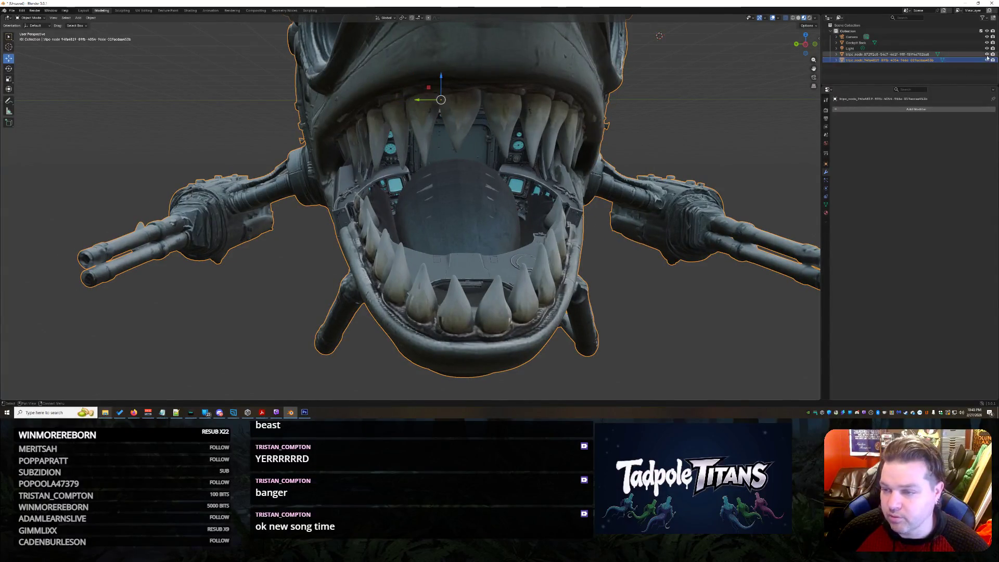
left_click(988, 59)
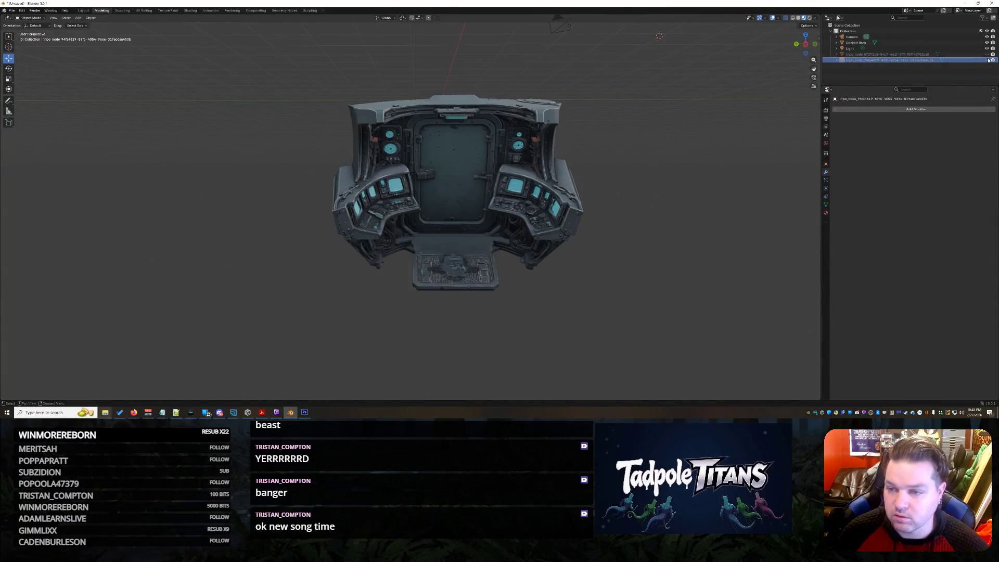
left_click(989, 60)
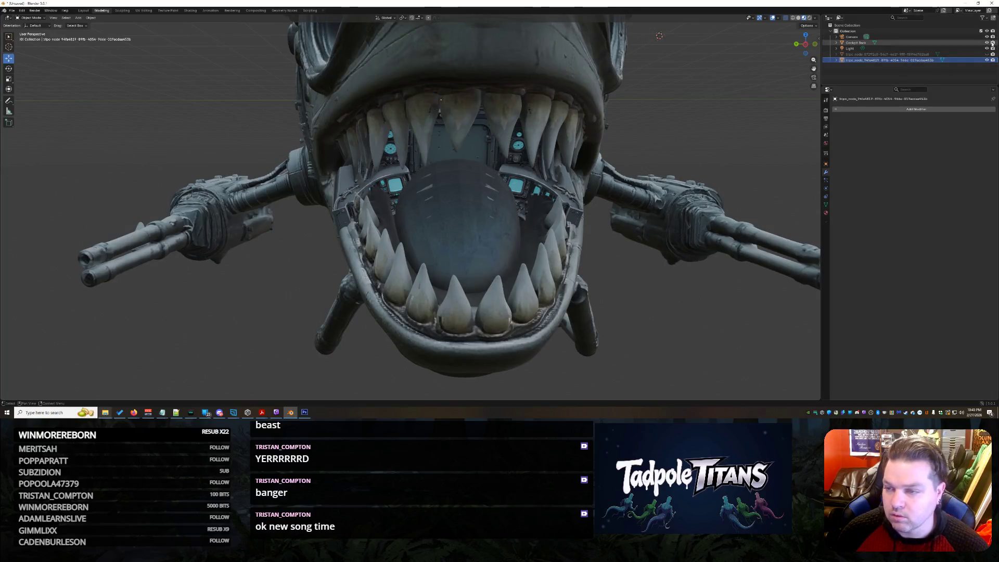
left_click(989, 43)
left_click(882, 53)
Step: Rename the lower cockpit piece to Cockpit Front, hide it, and move to the Sculpting workspace
left_click(988, 54)
type("Cockpit Inner")
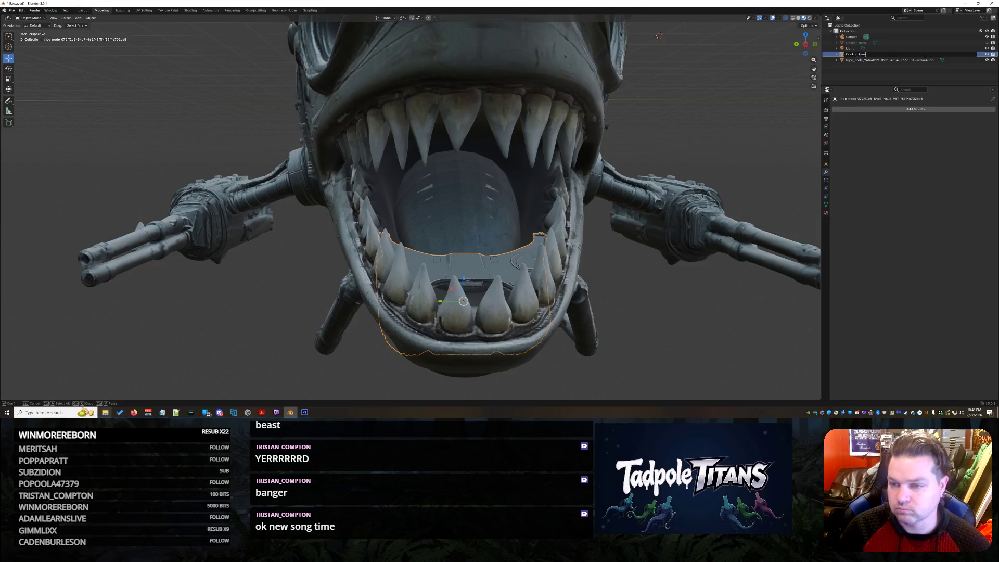
key("Return")
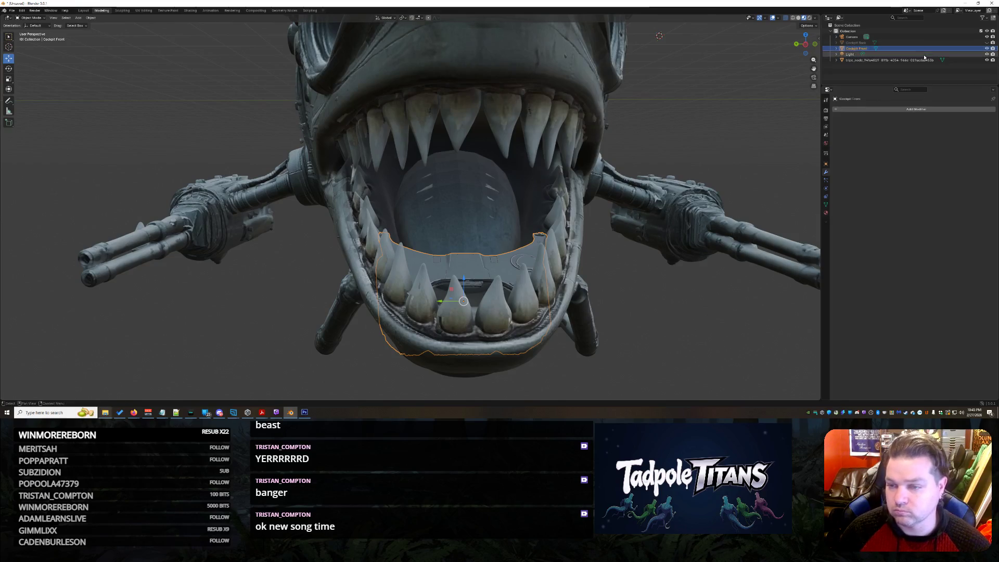
left_click(991, 49)
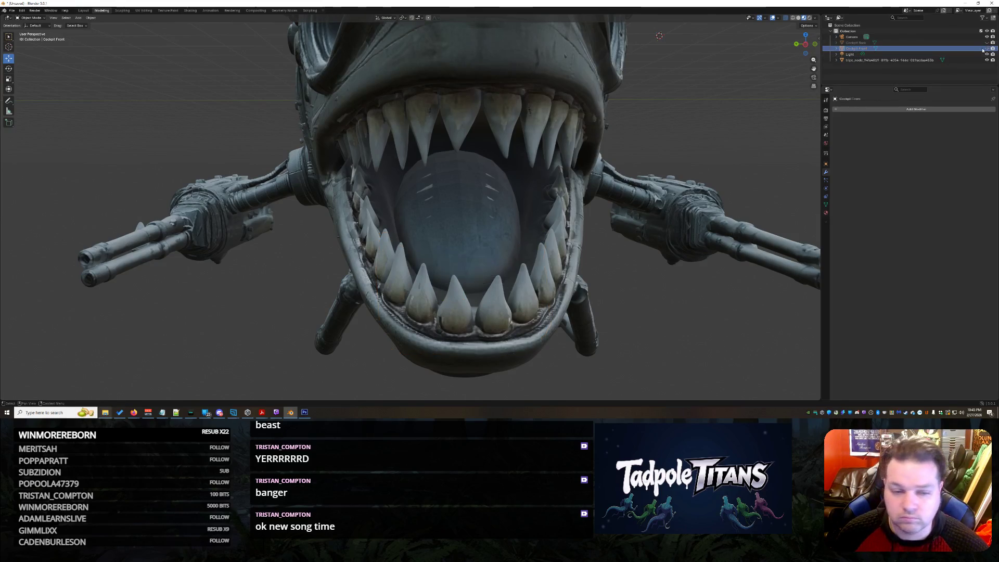
scroll(569, 239, "up", 3)
scroll(569, 238, "up", 3)
scroll(561, 237, "up", 3)
mouse_move(562, 237)
middle_mouse_down()
mouse_move(578, 154)
mouse_move(542, 261)
mouse_move(543, 246)
middle_mouse_up()
scroll(541, 262, "up", 2)
scroll(543, 262, "up", 2)
scroll(542, 262, "down", 3)
scroll(543, 246, "up", 3)
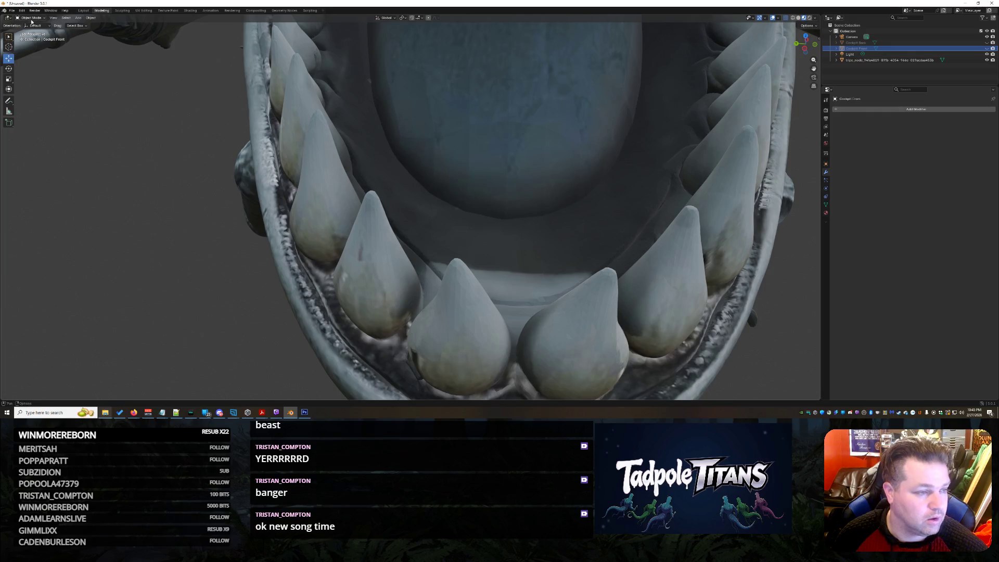
left_click(123, 10)
mouse_move(28, 82)
middle_mouse_down()
mouse_move(342, 120)
mouse_move(300, 150)
mouse_move(346, 263)
mouse_move(390, 299)
mouse_move(182, 134)
middle_mouse_up()
scroll(342, 119, "up", 3)
scroll(342, 120, "down", 5)
scroll(301, 151, "up", 3)
scroll(346, 264, "up", 2)
scroll(389, 299, "up", 3)
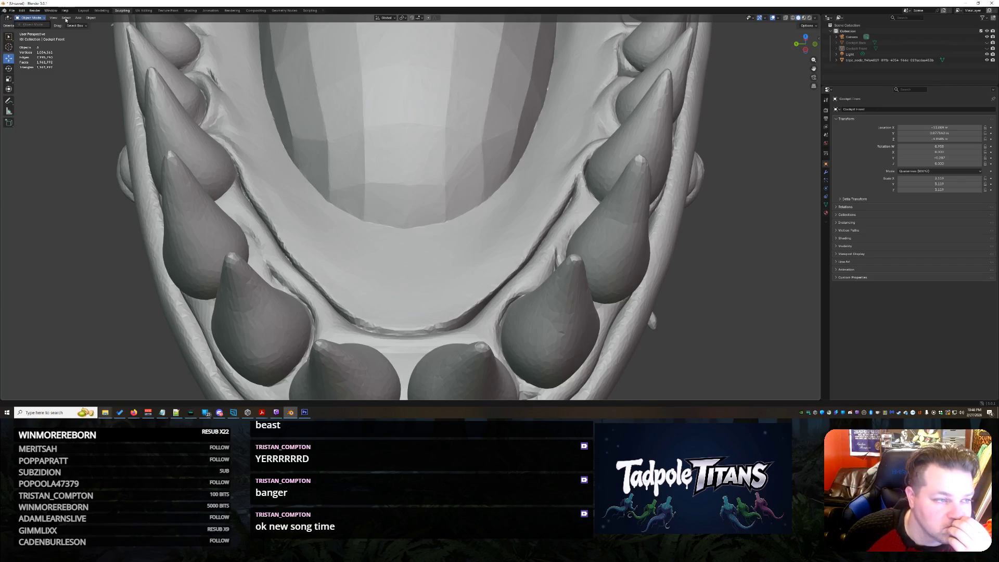
Step: Enter Sculpt Mode on the hull mesh, fill the mouth cavity floor and smooth the lower-mouth creases
left_click(858, 60)
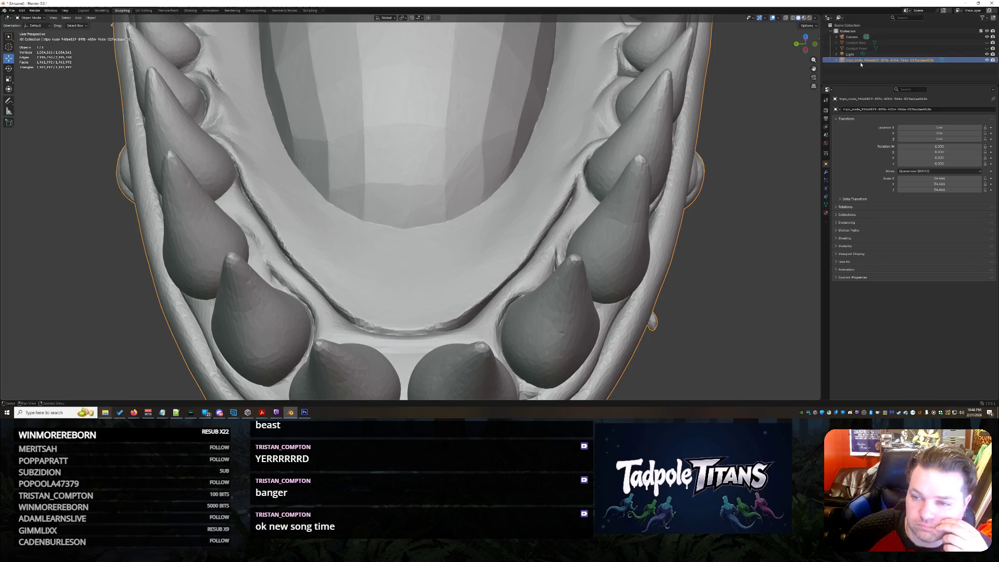
left_click(33, 20)
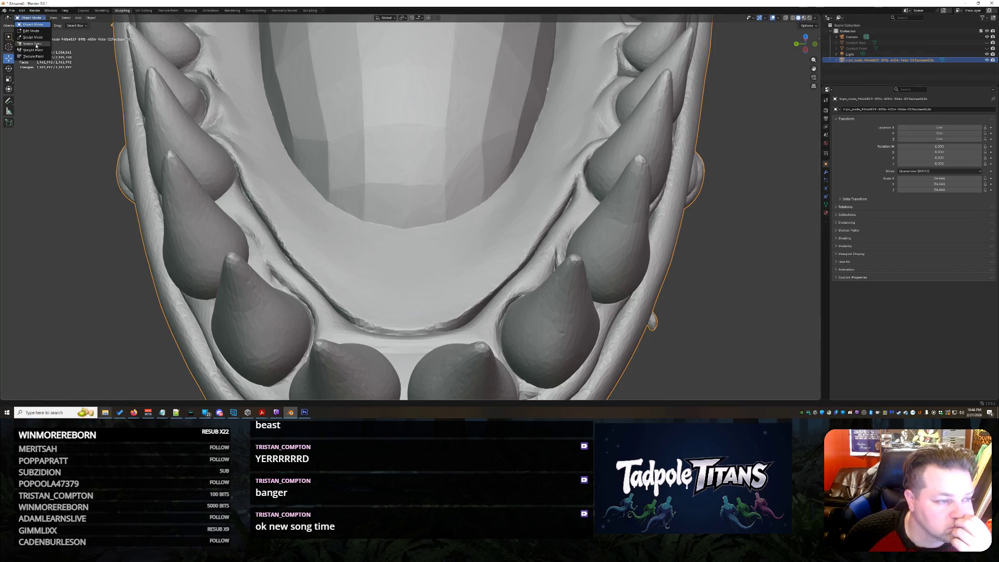
left_click(33, 37)
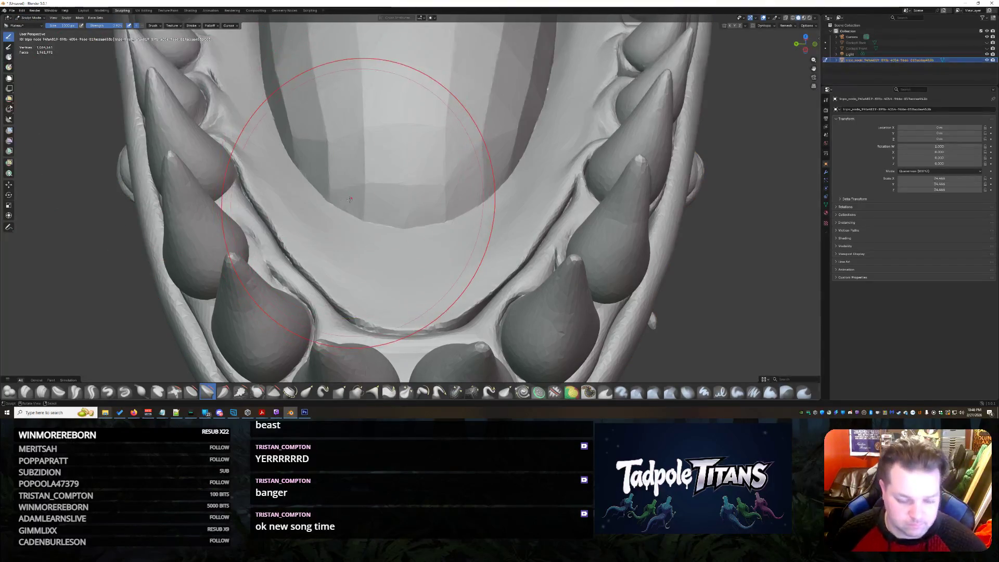
scroll(400, 230, "up", 2)
scroll(400, 230, "up", 2)
scroll(400, 230, "up", 2)
scroll(403, 236, "up", 2)
mouse_move(408, 204)
left_mouse_down()
mouse_move(396, 196)
mouse_move(448, 137)
mouse_move(468, 134)
mouse_move(390, 100)
left_mouse_up()
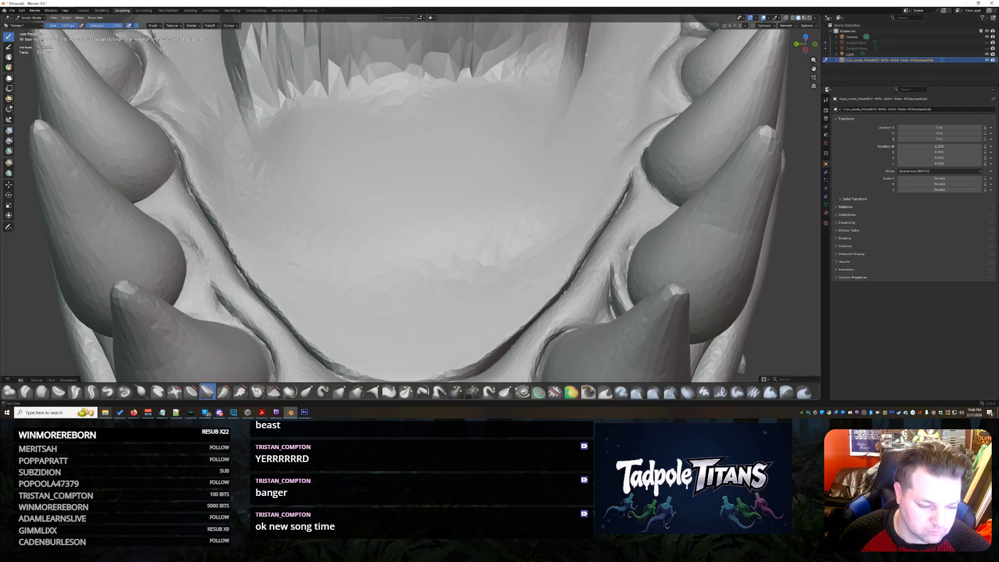
left_click_drag(250, 288, 297, 347)
mouse_move(234, 273)
left_mouse_down()
mouse_move(437, 374)
mouse_move(578, 296)
left_mouse_up()
left_click_drag(381, 260, 408, 259)
Step: Reshape the upper mouth cavity edge and smooth away the jagged spikes inside the mouth
mouse_move(258, 89)
left_mouse_down()
mouse_move(406, 62)
mouse_move(547, 55)
mouse_move(663, 94)
left_mouse_up()
mouse_move(516, 55)
left_mouse_down()
mouse_move(461, 100)
mouse_move(469, 241)
left_mouse_up()
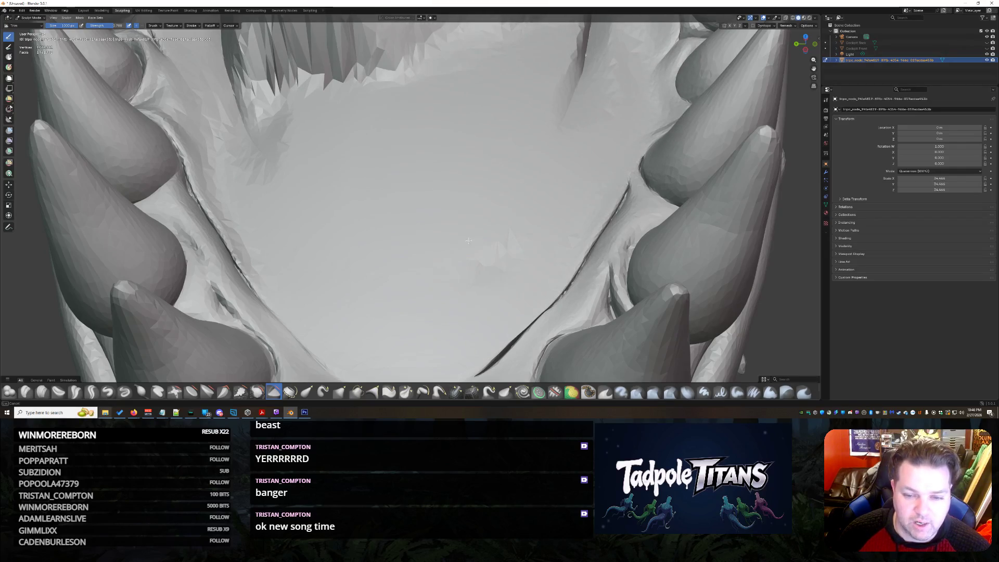
scroll(422, 158, "down", 2)
scroll(414, 163, "down", 3)
scroll(410, 168, "down", 2)
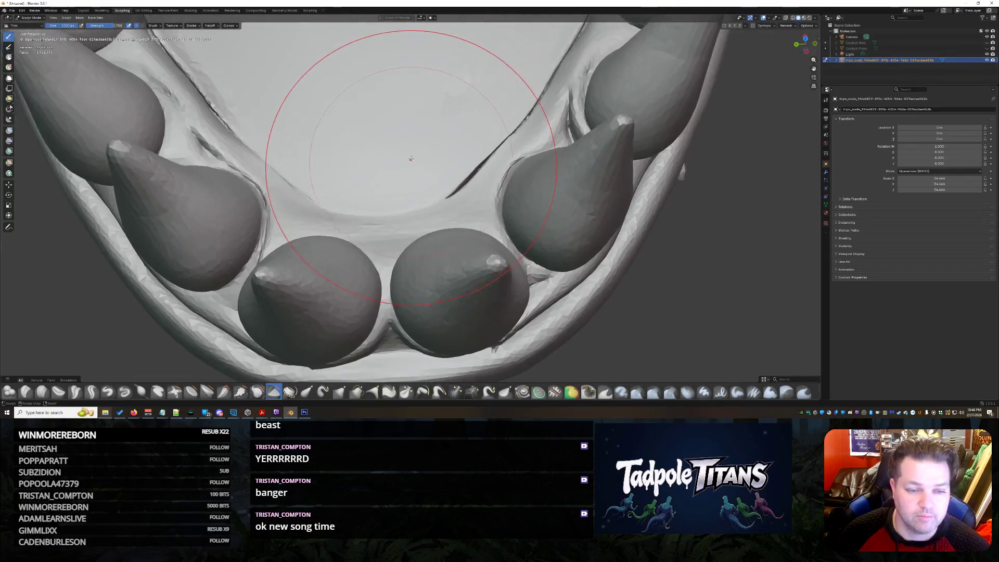
scroll(404, 176, "down", 3)
mouse_move(403, 175)
middle_mouse_down()
mouse_move(390, 144)
mouse_move(386, 203)
mouse_move(405, 345)
middle_mouse_up()
scroll(386, 140, "up", 2)
scroll(384, 135, "up", 3)
scroll(385, 134, "up", 2)
mouse_move(393, 272)
left_mouse_down()
mouse_move(470, 160)
mouse_move(500, 213)
left_mouse_up()
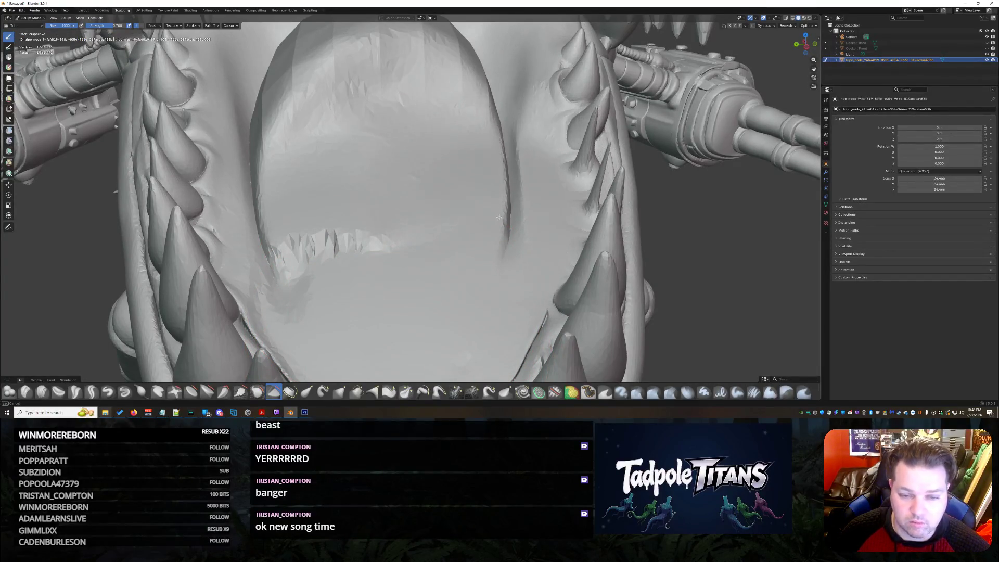
key("ctrl+z")
scroll(424, 239, "up", 2)
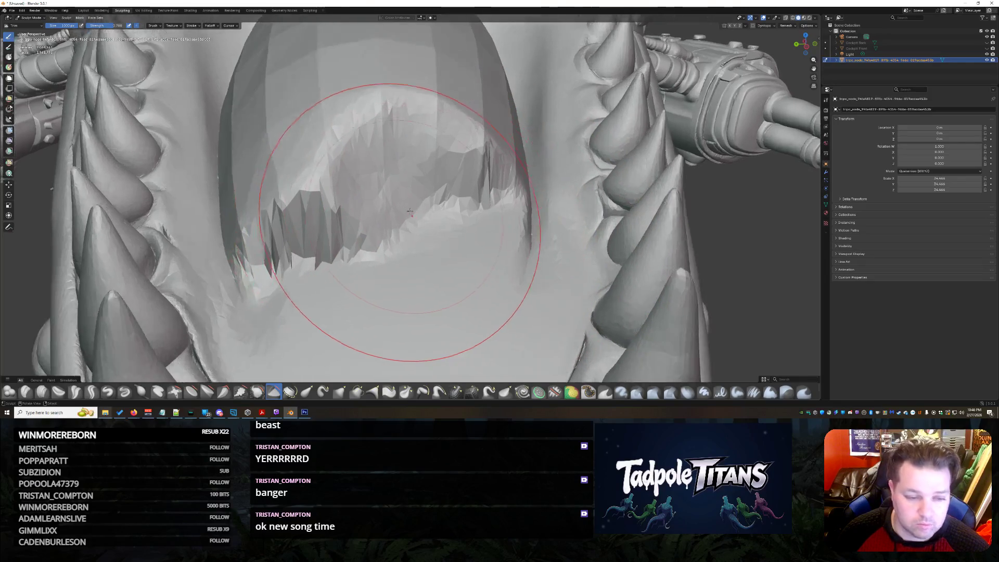
scroll(398, 273, "up", 2)
mouse_move(398, 273)
left_mouse_down()
mouse_move(285, 152)
mouse_move(440, 186)
left_mouse_up()
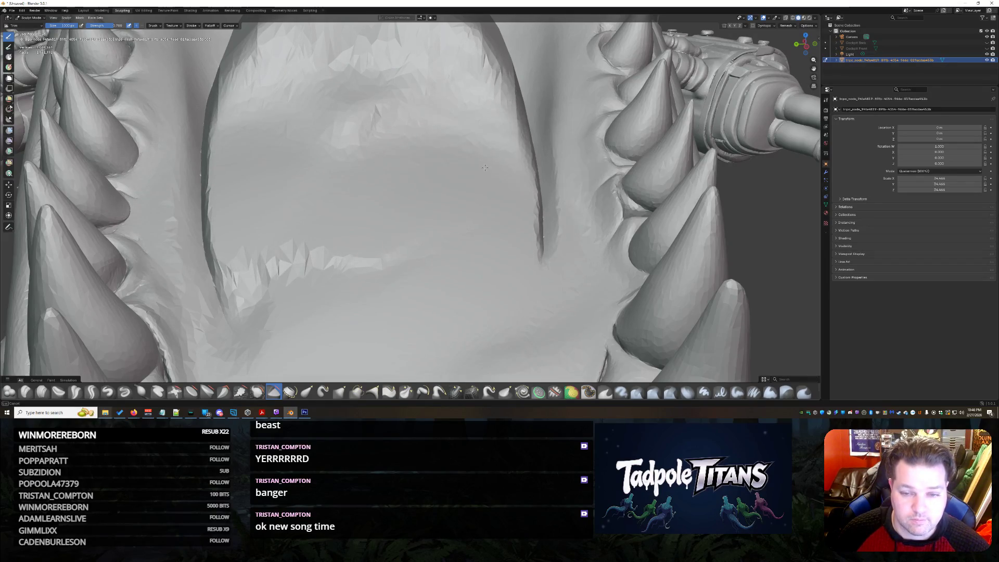
left_click_drag(465, 254, 282, 190)
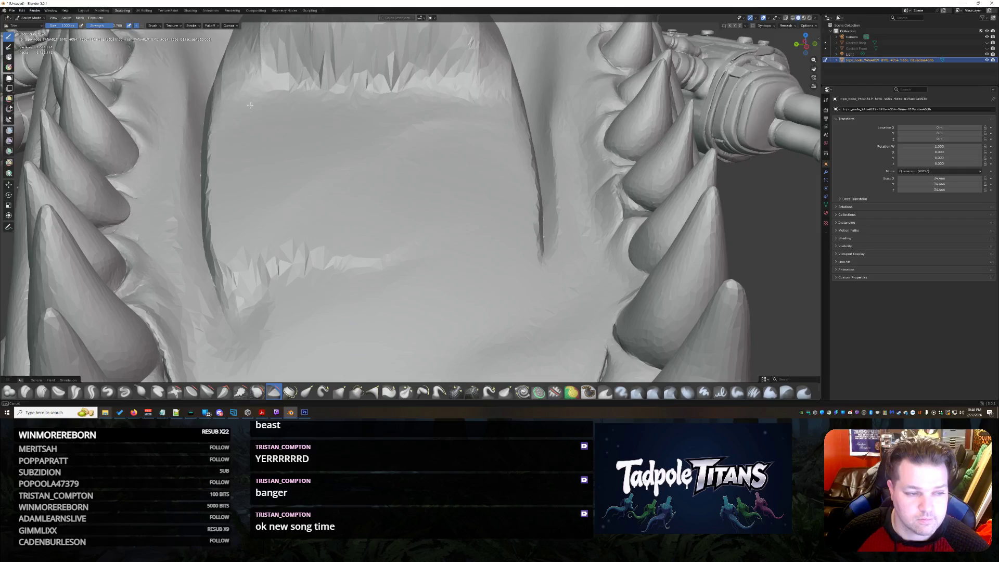
Step: Flatten the lumpy bulge inside the mouth and smooth the floor's top edge near the right corner
key("ctrl+z")
middle_click_drag(381, 188, 303, 81)
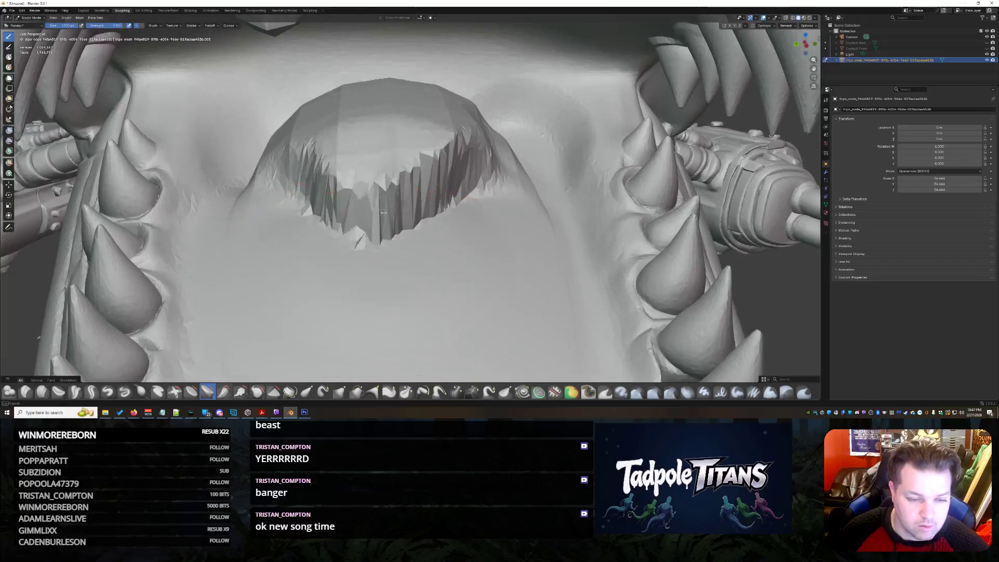
mouse_move(303, 83)
left_mouse_down()
mouse_move(478, 120)
mouse_move(443, 82)
left_mouse_up()
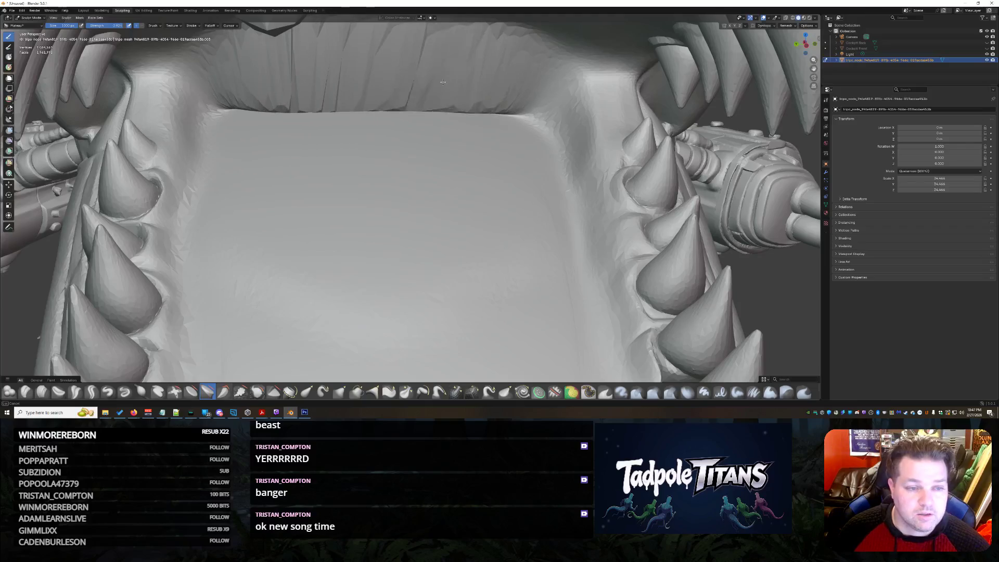
mouse_move(348, 82)
left_mouse_down()
mouse_move(562, 117)
mouse_move(295, 95)
left_mouse_up()
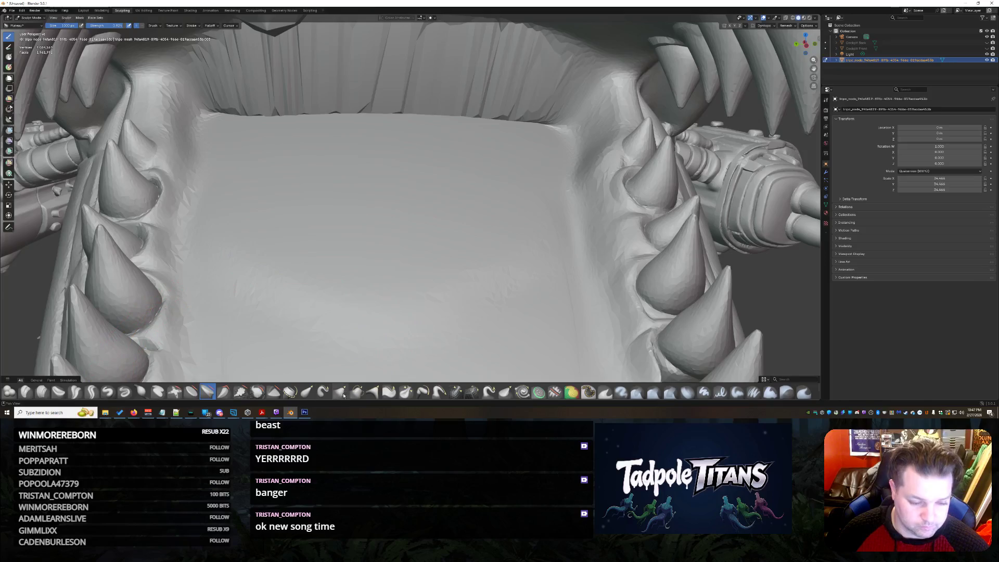
left_click_drag(437, 166, 502, 127)
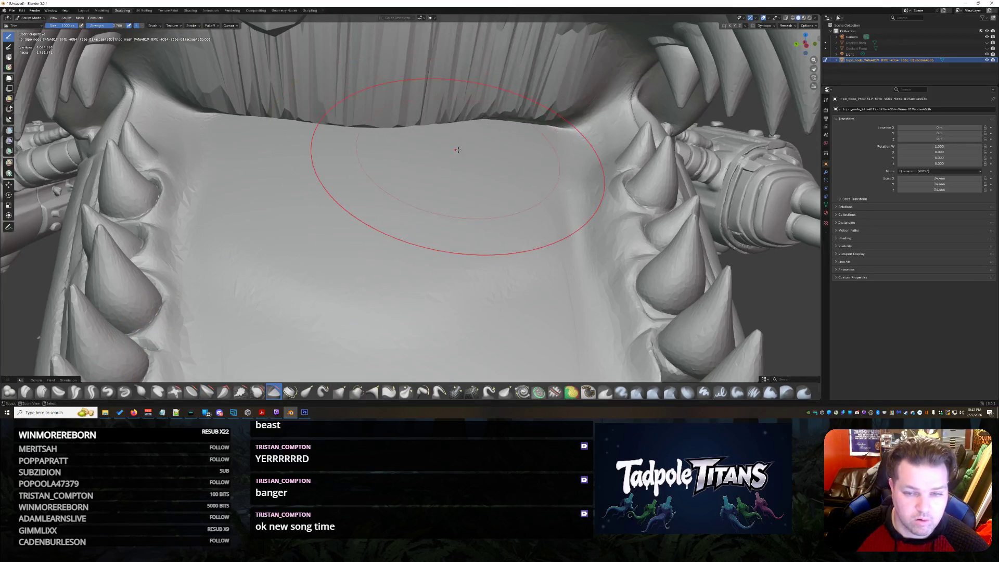
Step: Undo the accidental bump on the floor and smooth along the floor's back edge
left_click_drag(437, 156, 438, 170)
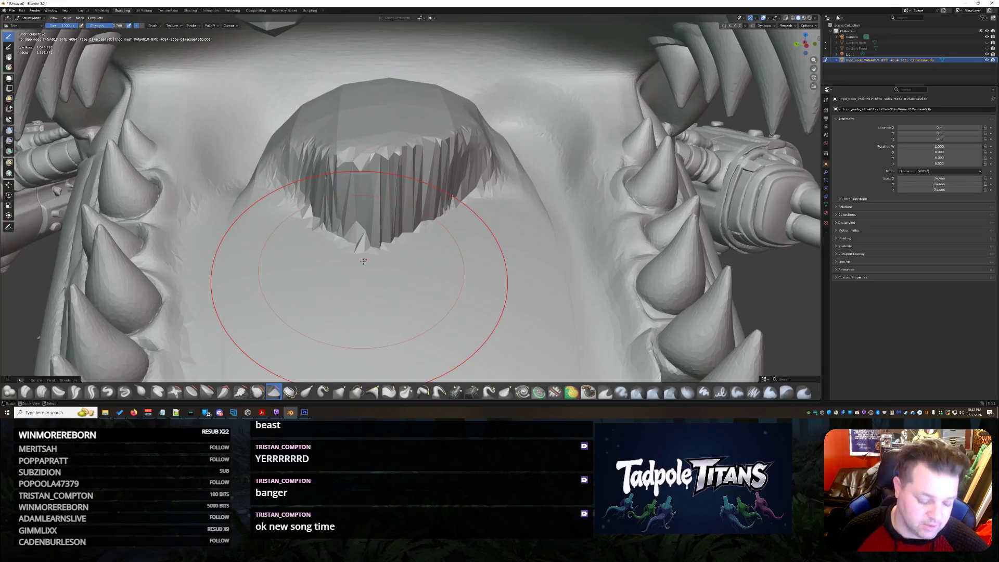
key("ctrl+z")
mouse_move(393, 226)
middle_mouse_down()
mouse_move(382, 217)
mouse_move(202, 337)
middle_mouse_up()
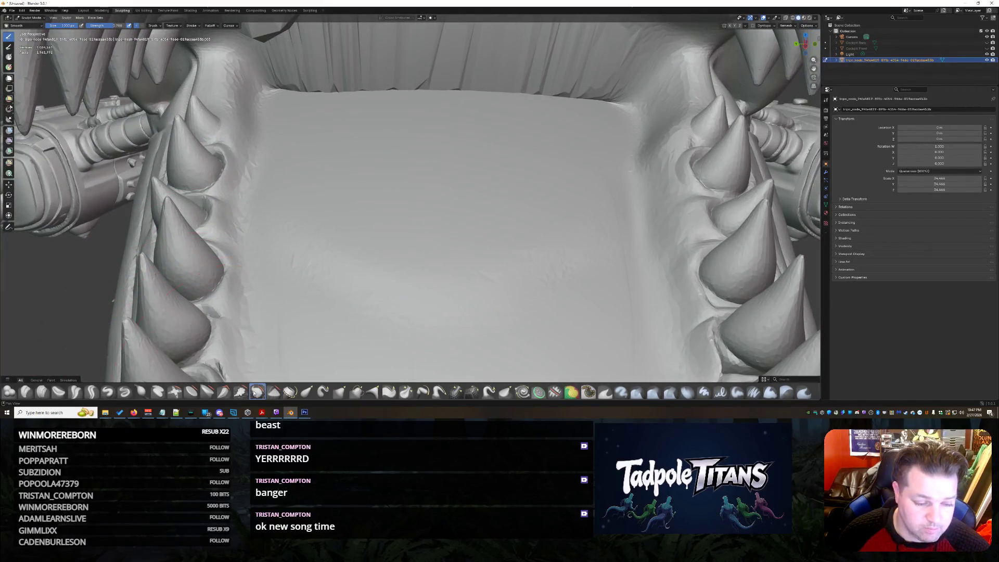
left_click_drag(419, 107, 438, 91)
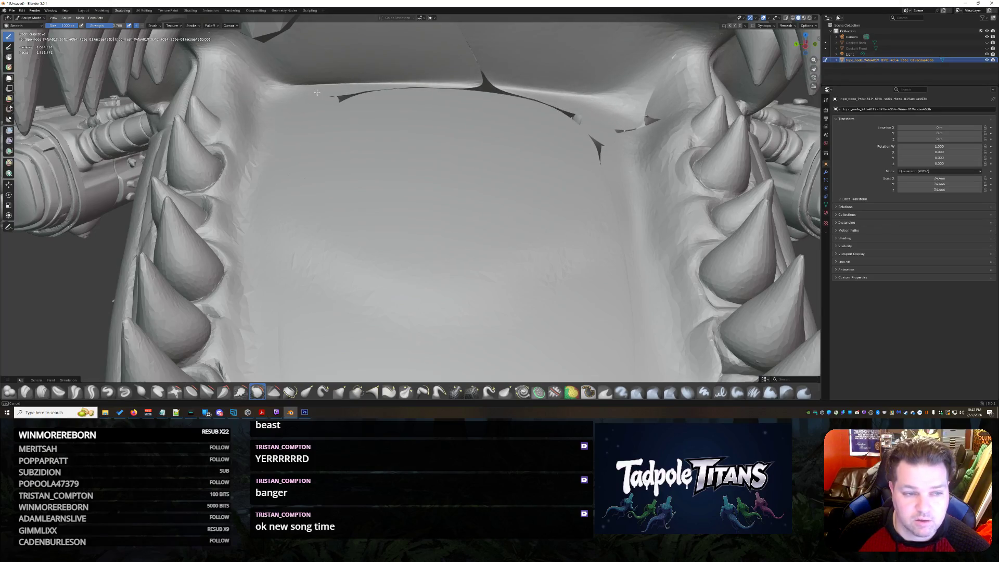
scroll(491, 179, "down", 3)
scroll(492, 180, "down", 3)
mouse_move(492, 179)
middle_mouse_down()
mouse_move(437, 172)
mouse_move(492, 179)
middle_mouse_up()
scroll(492, 179, "up", 3)
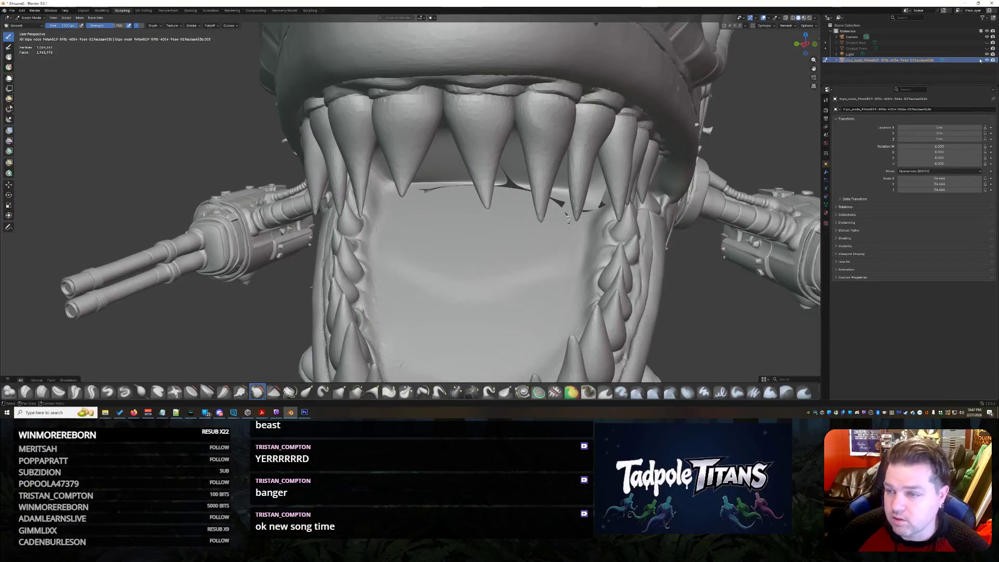
Step: Back in Object Mode, scale the cockpit and move it up along Z above the mouth floor
mouse_move(687, 235)
middle_mouse_down()
mouse_move(731, 245)
mouse_move(702, 234)
mouse_move(671, 250)
middle_mouse_up()
scroll(546, 273, "down", 2)
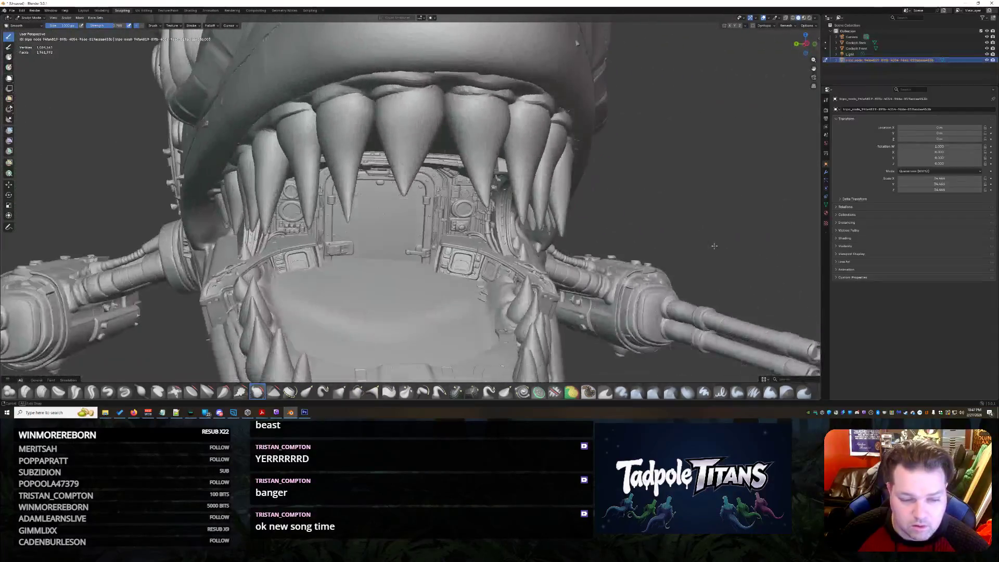
scroll(462, 306, "up", 4)
middle_click_drag(462, 306, 469, 297)
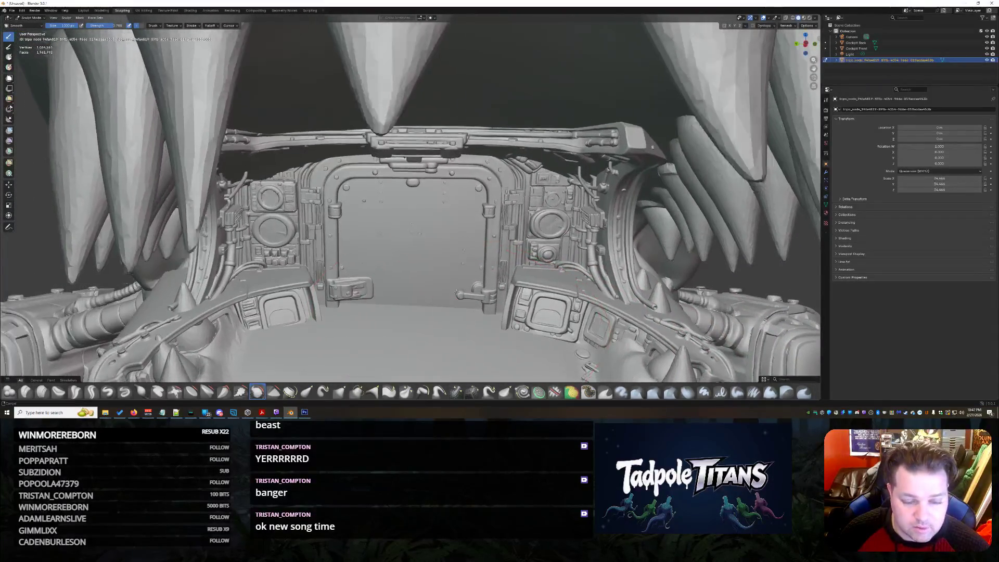
scroll(468, 296, "up", 2)
scroll(468, 313, "down", 4)
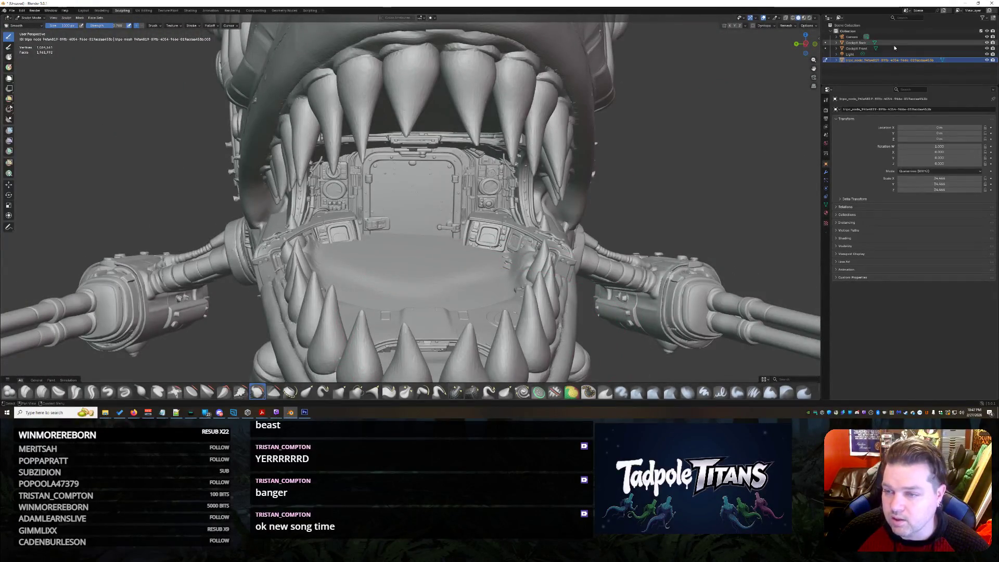
left_click(873, 64)
scroll(554, 289, "up", 2)
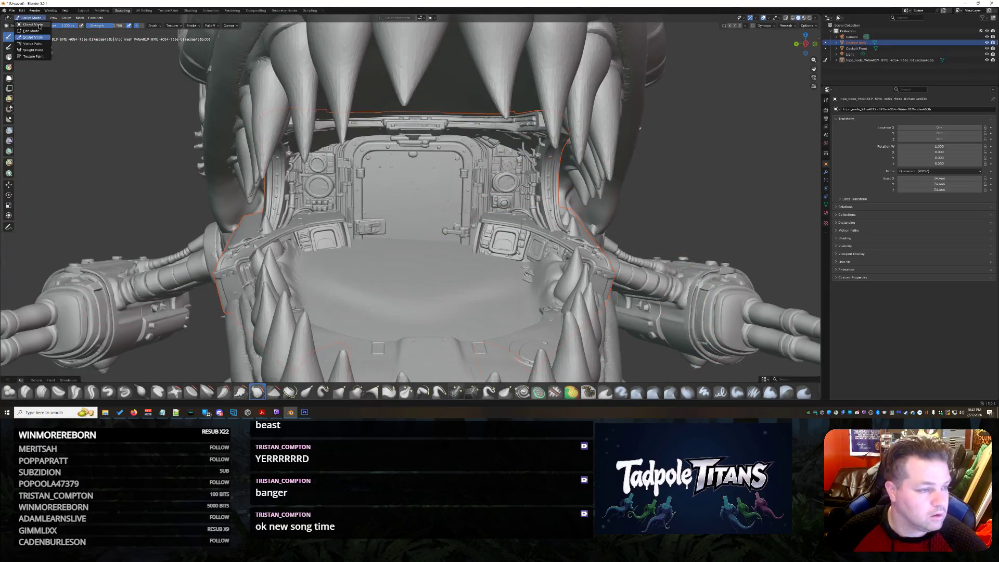
left_click(33, 25)
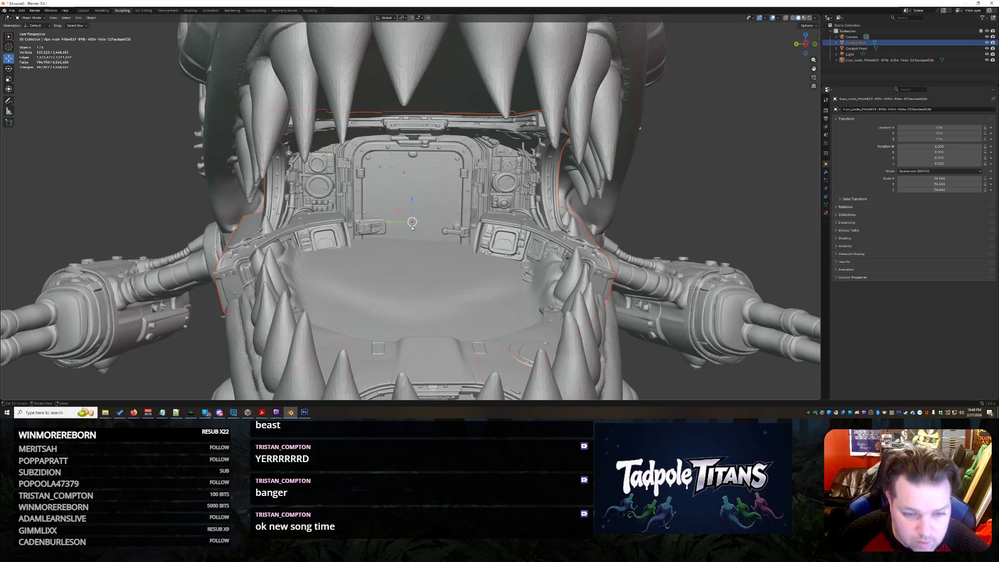
left_click_drag(412, 226, 414, 225)
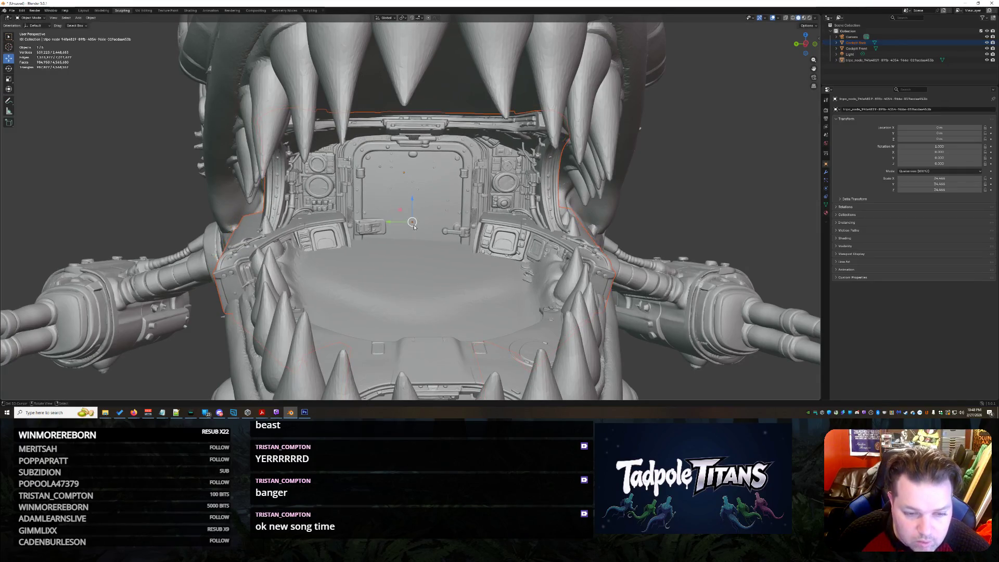
key("s")
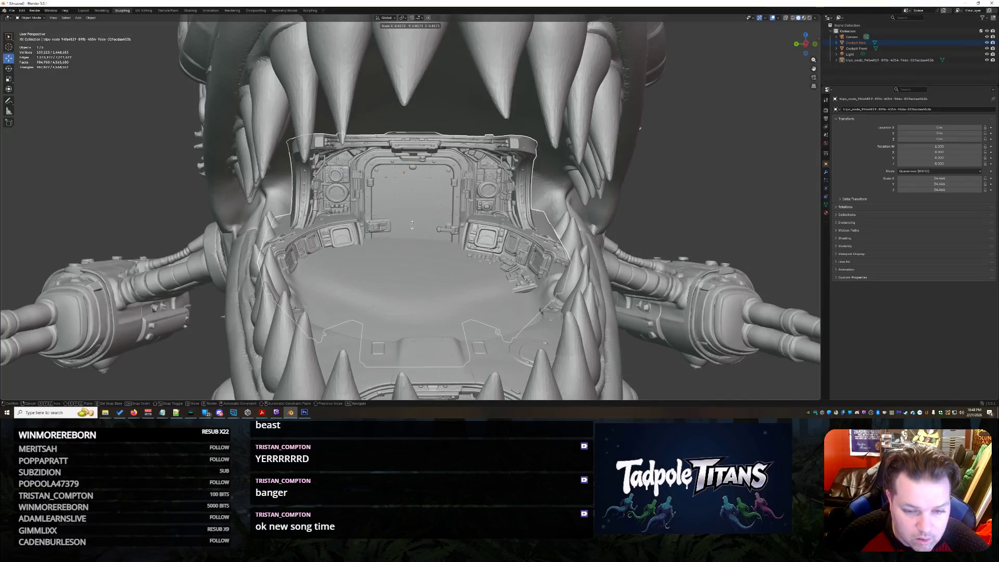
left_click(412, 227)
key("g")
key("z")
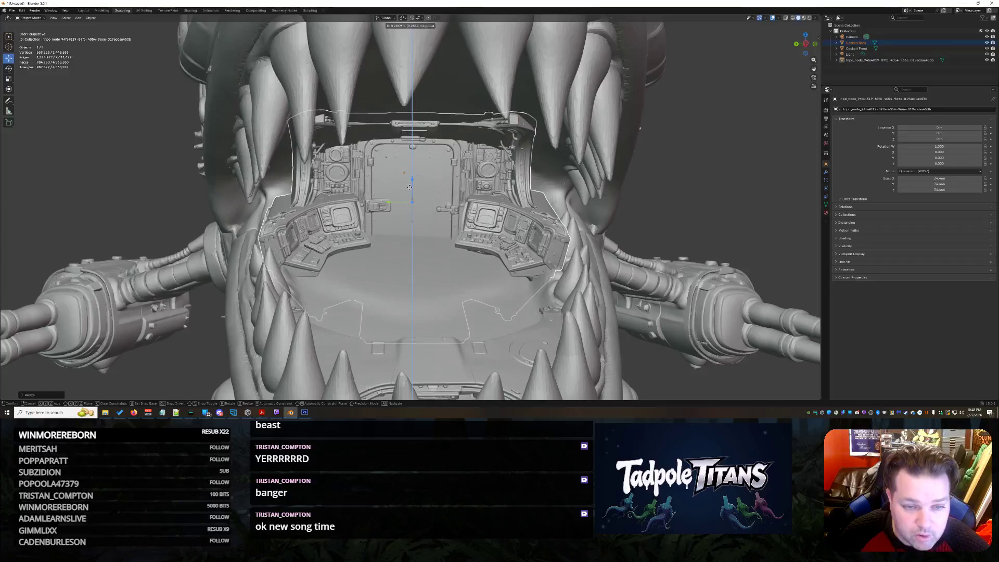
left_click(410, 189)
Step: Shrink the cockpit further and raise it again along Z to seat it inside the teeth
mouse_move(411, 189)
middle_mouse_down()
mouse_move(574, 286)
mouse_move(511, 230)
middle_mouse_up()
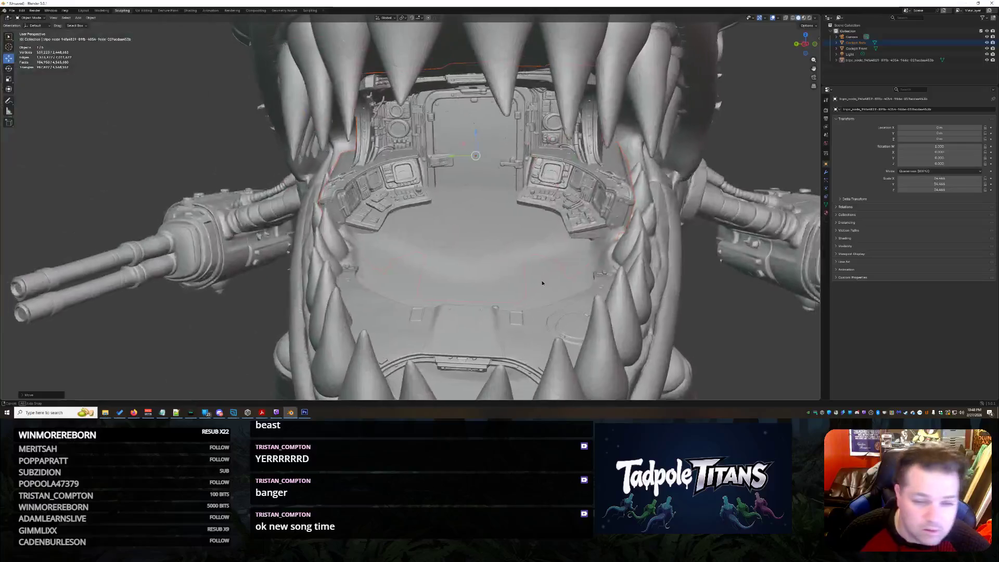
scroll(511, 229, "up", 1)
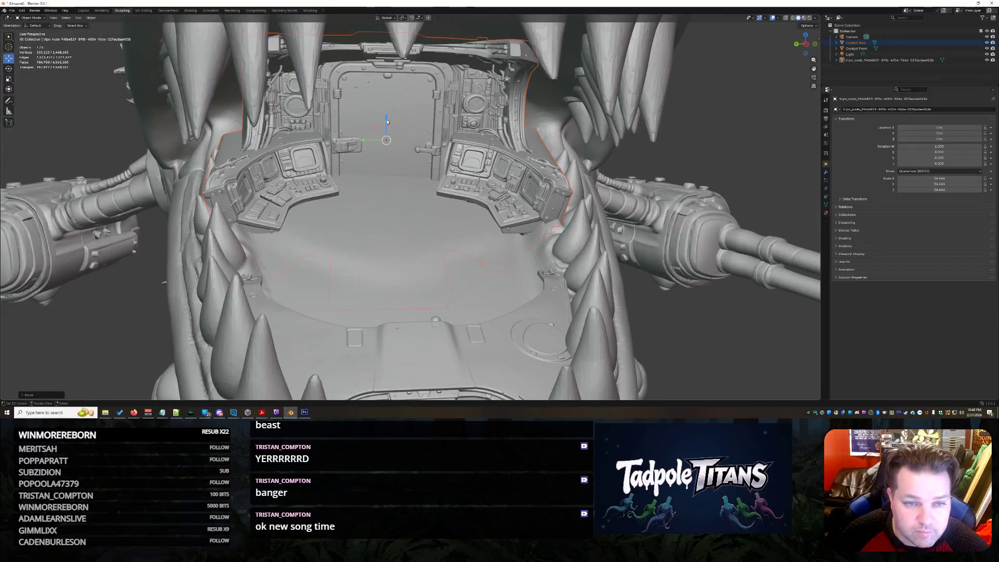
left_click(396, 141)
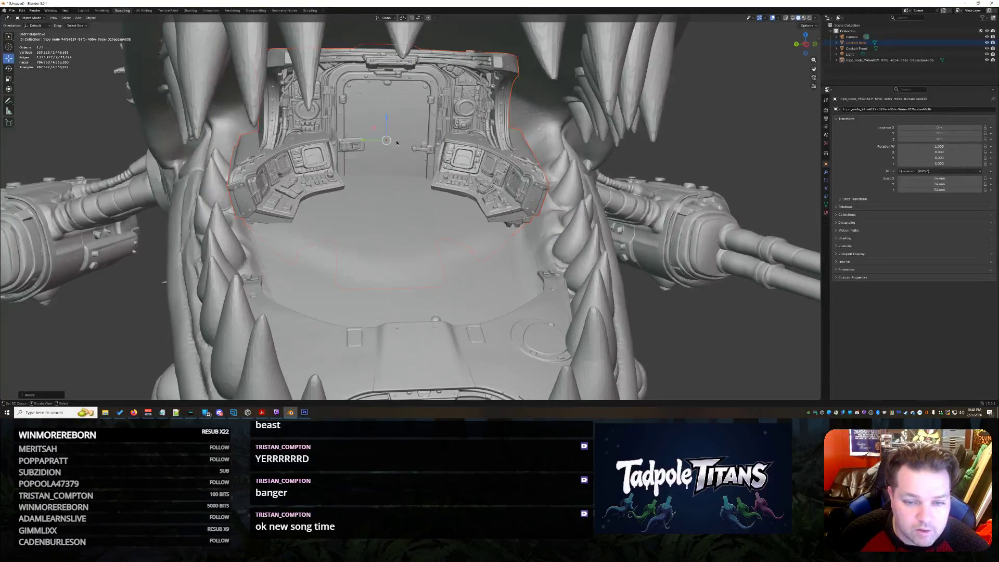
key("g")
key("z")
left_click(386, 108)
middle_click_drag(386, 107, 603, 283)
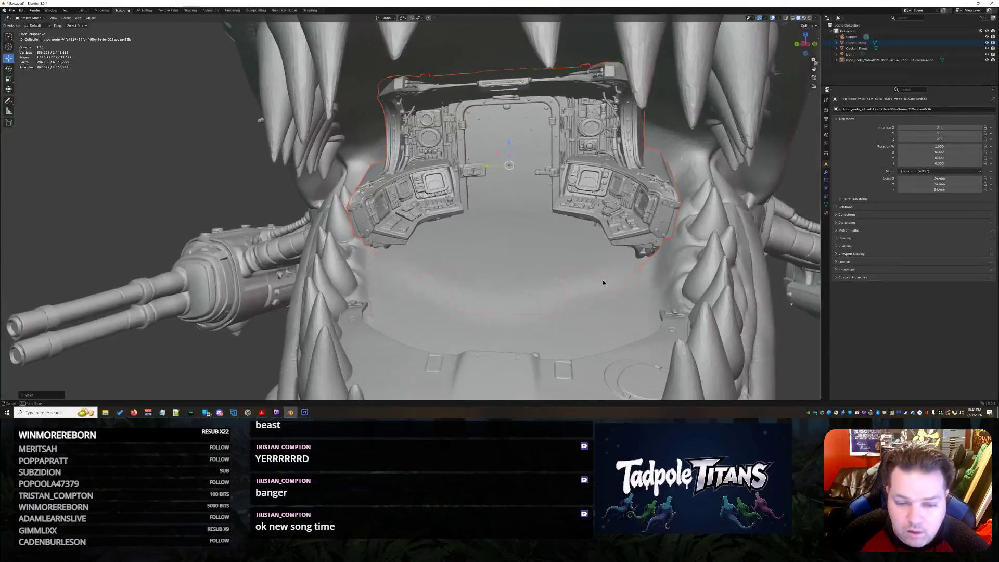
scroll(614, 282, "down", 3)
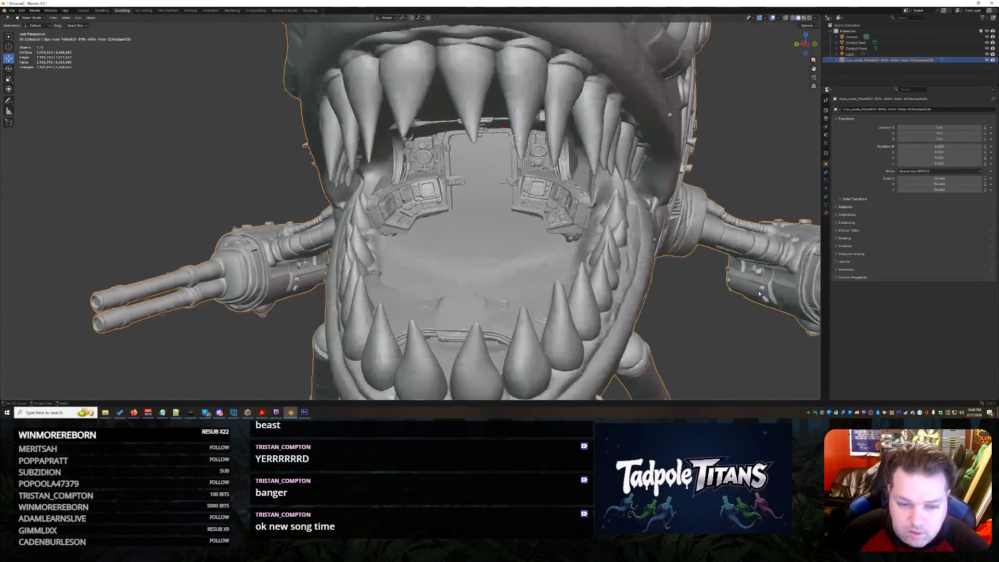
scroll(674, 302, "down", 2)
scroll(674, 302, "down", 5)
Step: Select the front floor panel, start scaling it and cancel, then view it obliquely
mouse_move(673, 301)
middle_mouse_down()
mouse_move(616, 306)
mouse_move(687, 314)
mouse_move(621, 316)
mouse_move(546, 293)
middle_mouse_up()
scroll(676, 303, "up", 3)
scroll(676, 303, "up", 3)
scroll(640, 308, "down", 2)
scroll(679, 312, "up", 3)
scroll(642, 314, "up", 2)
left_click(543, 291)
middle_click_drag(703, 298, 534, 268)
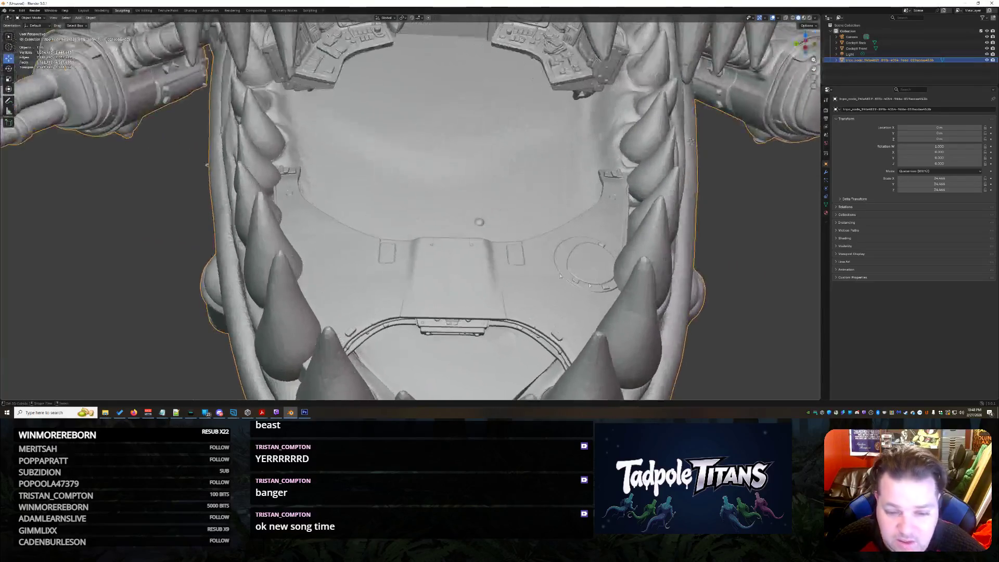
left_click(534, 268)
key("s")
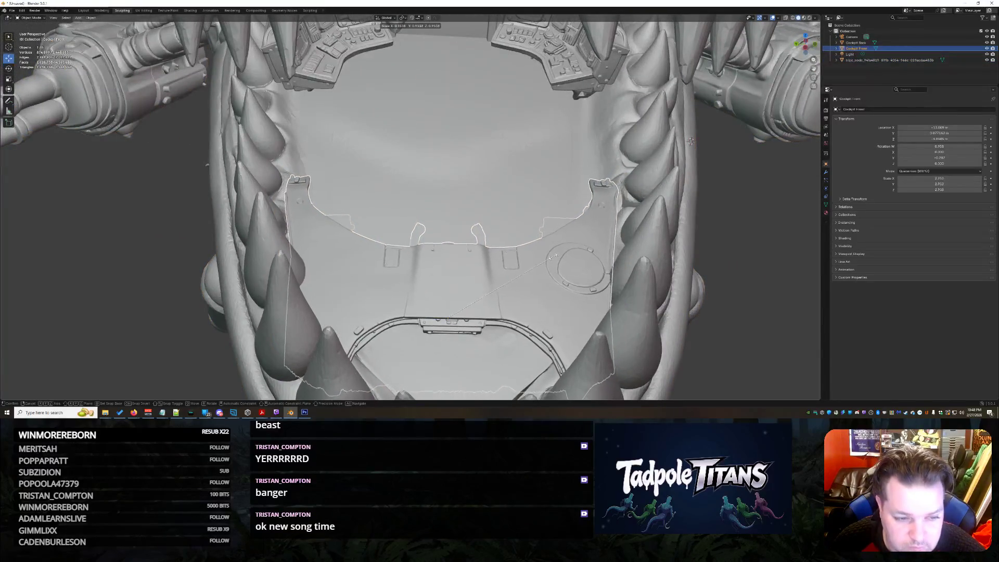
right_click(549, 255)
mouse_move(550, 254)
middle_mouse_down()
mouse_move(690, 327)
mouse_move(515, 250)
middle_mouse_up()
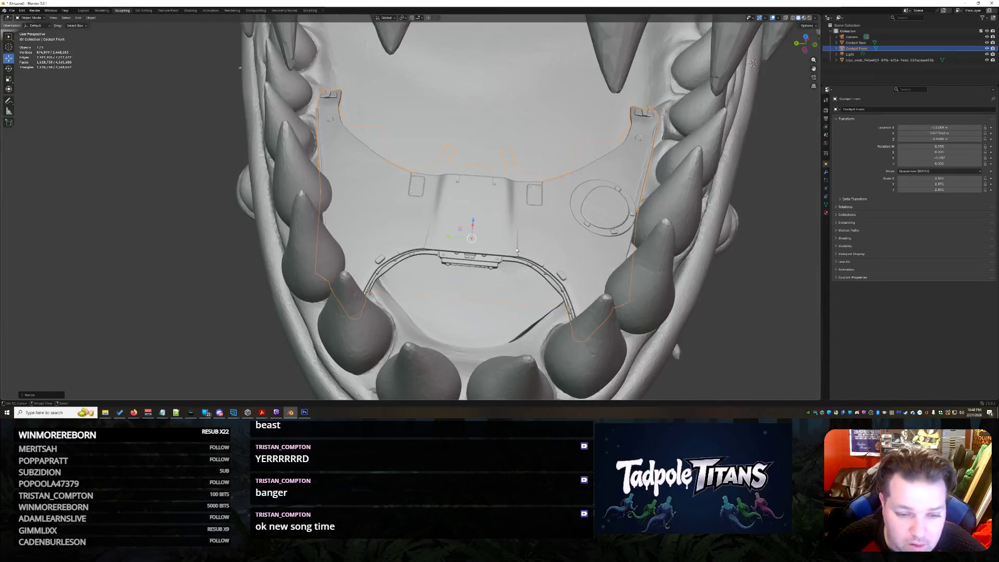
middle_click_drag(628, 262, 392, 219)
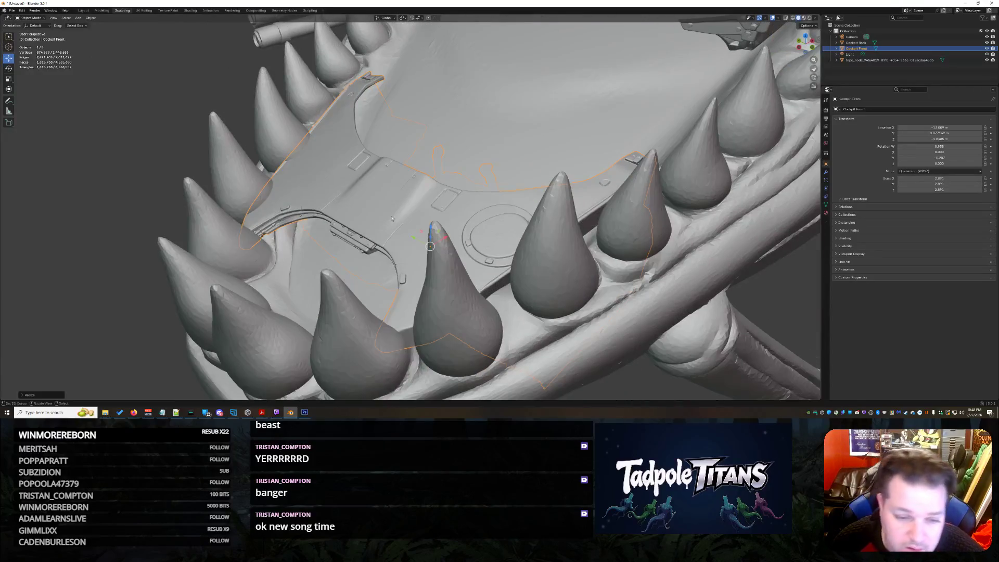
Step: Slide the panel along X, nudge it, and tilt it around Y to sit between the lower teeth
key("g")
key("x")
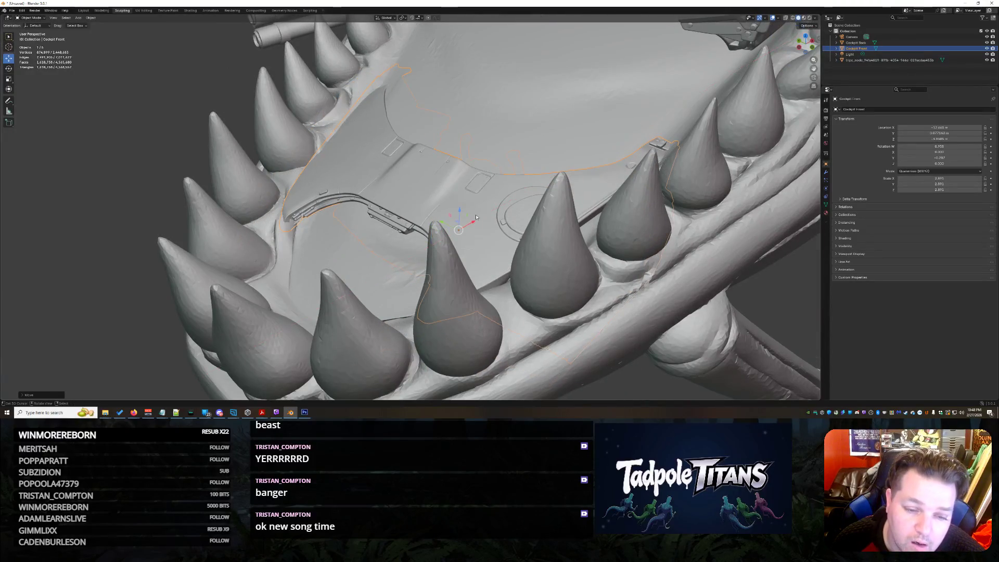
key("g")
key("shift+y")
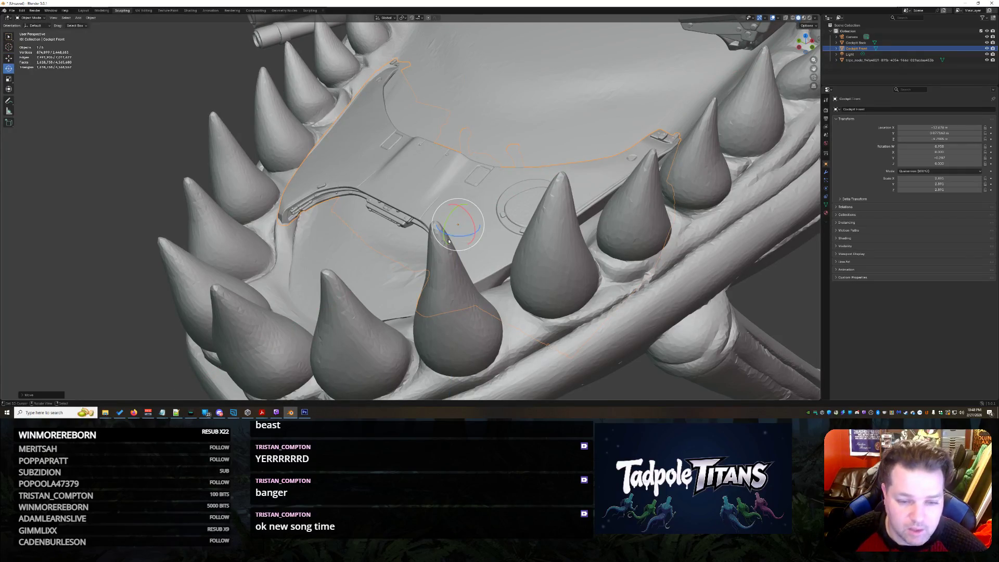
key("g")
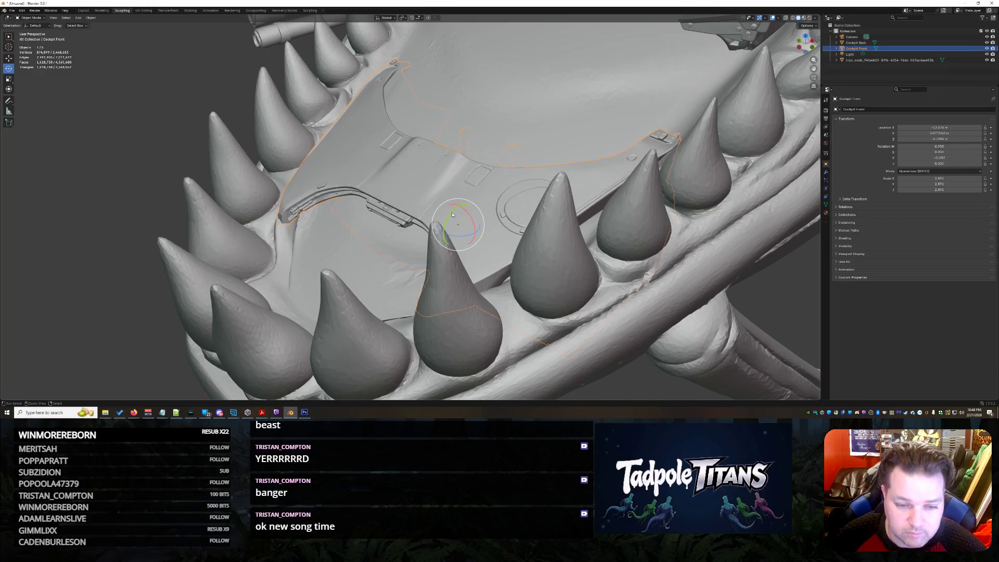
key("r")
key("y")
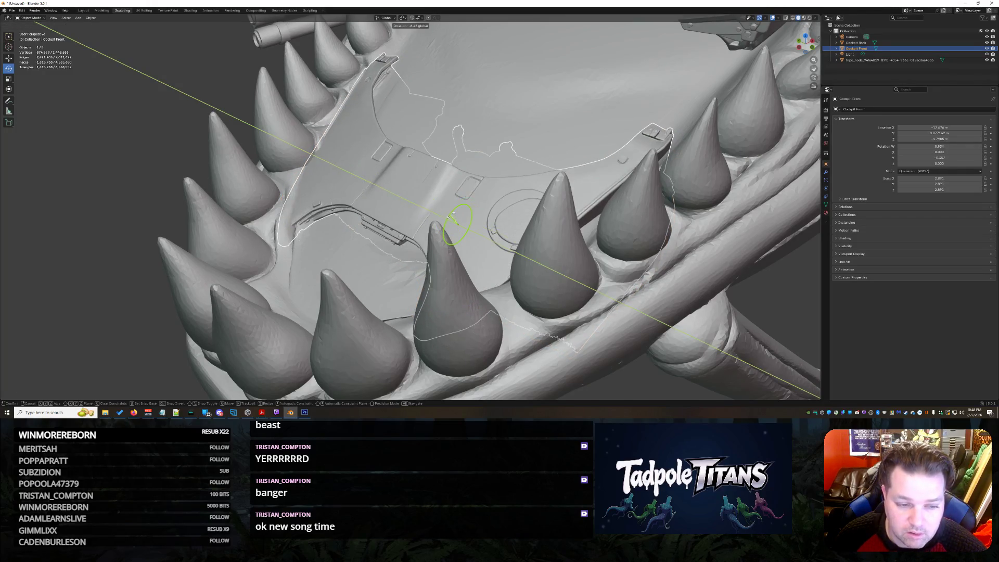
left_click(451, 214)
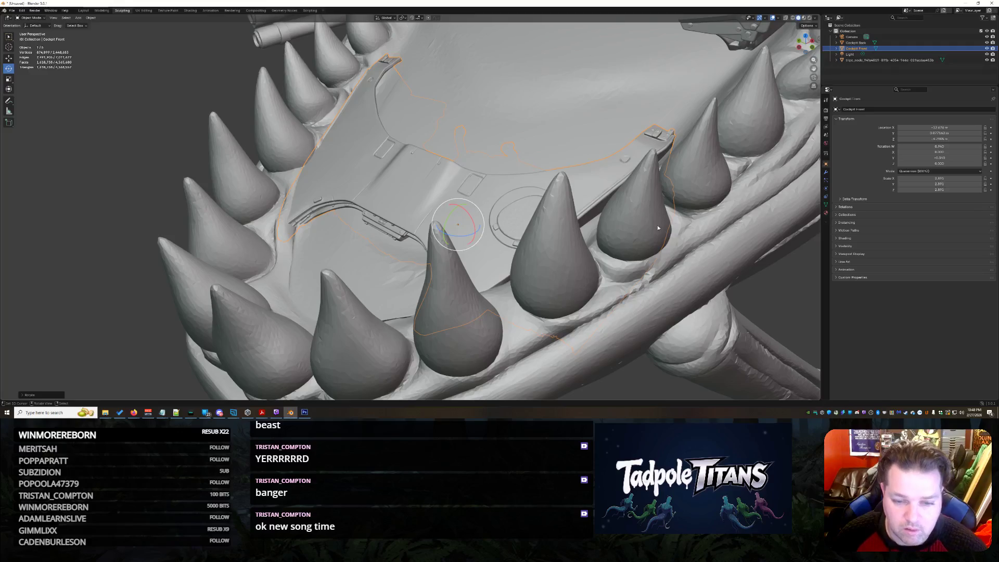
left_click(668, 378)
scroll(666, 378, "down", 3)
mouse_move(667, 378)
middle_mouse_down()
mouse_move(634, 329)
mouse_move(560, 309)
middle_mouse_up()
scroll(633, 329, "down", 2)
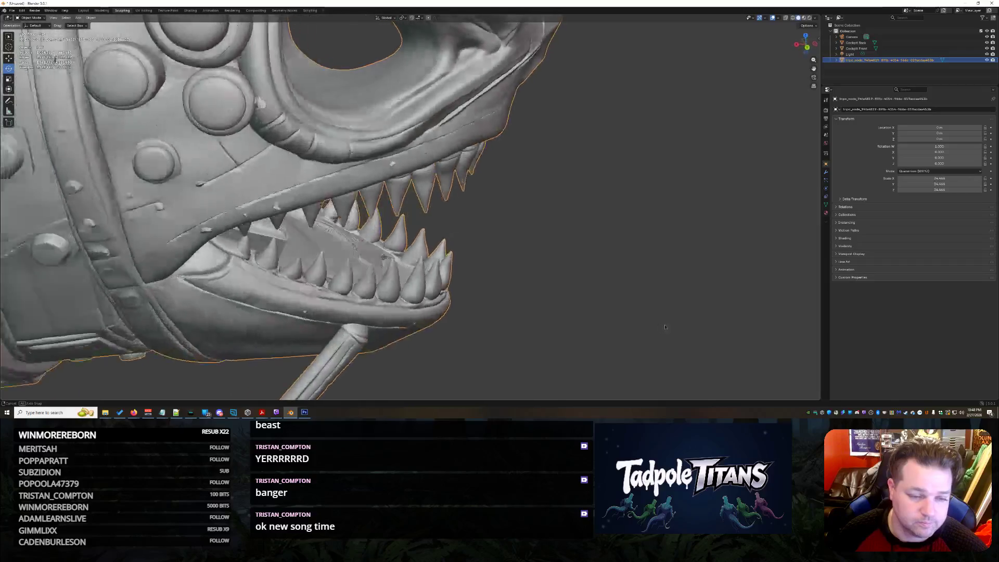
Step: Select Cockpit Back and move it sideways along X toward the mouth's edge
mouse_move(559, 310)
middle_mouse_down()
mouse_move(527, 318)
mouse_move(601, 302)
mouse_move(403, 141)
middle_mouse_up()
scroll(528, 317, "up", 3)
scroll(601, 301, "down", 2)
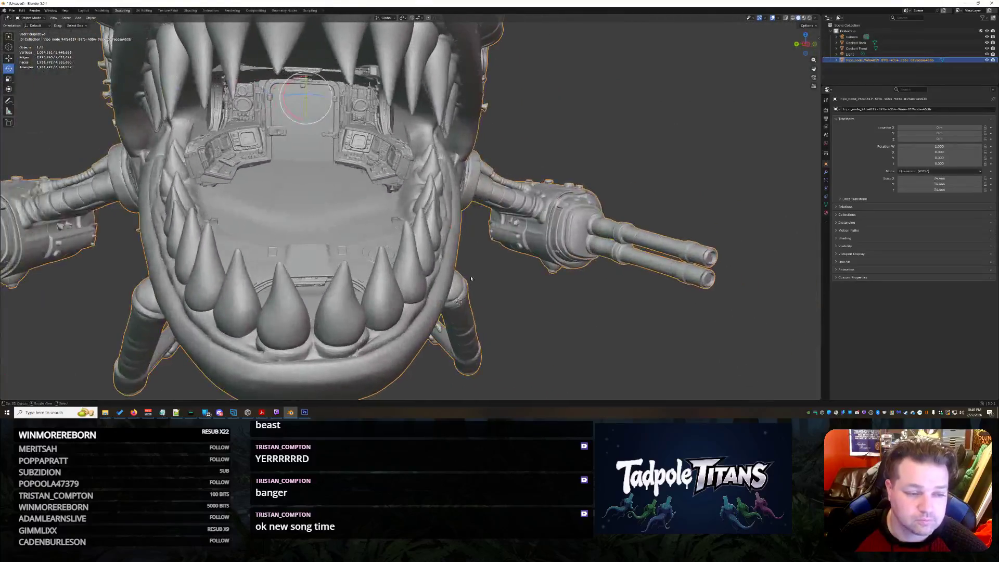
scroll(402, 141, "up", 2)
left_click(402, 141)
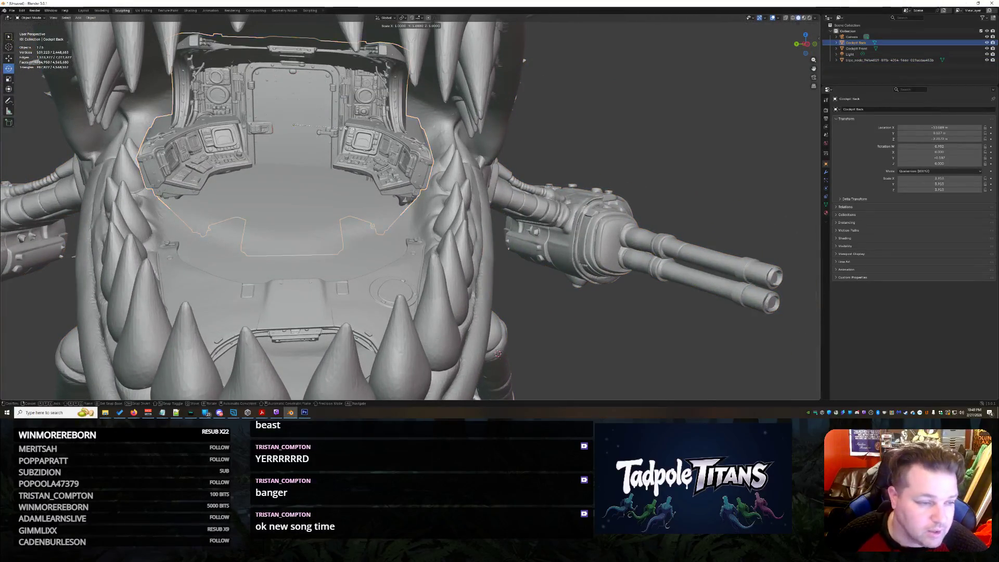
middle_click_drag(353, 131, 228, 168)
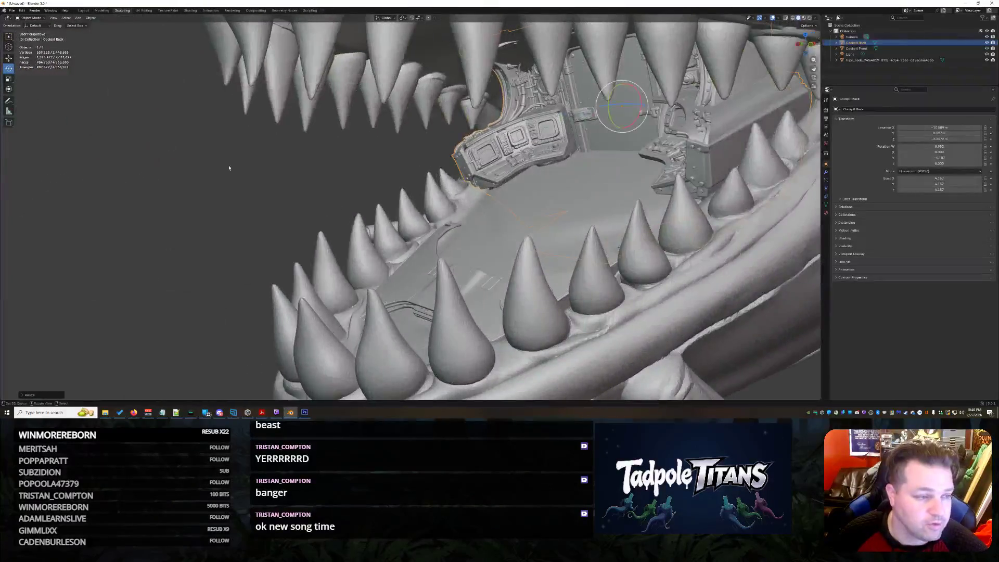
mouse_move(531, 163)
middle_mouse_down()
mouse_move(393, 110)
mouse_move(526, 109)
middle_mouse_up()
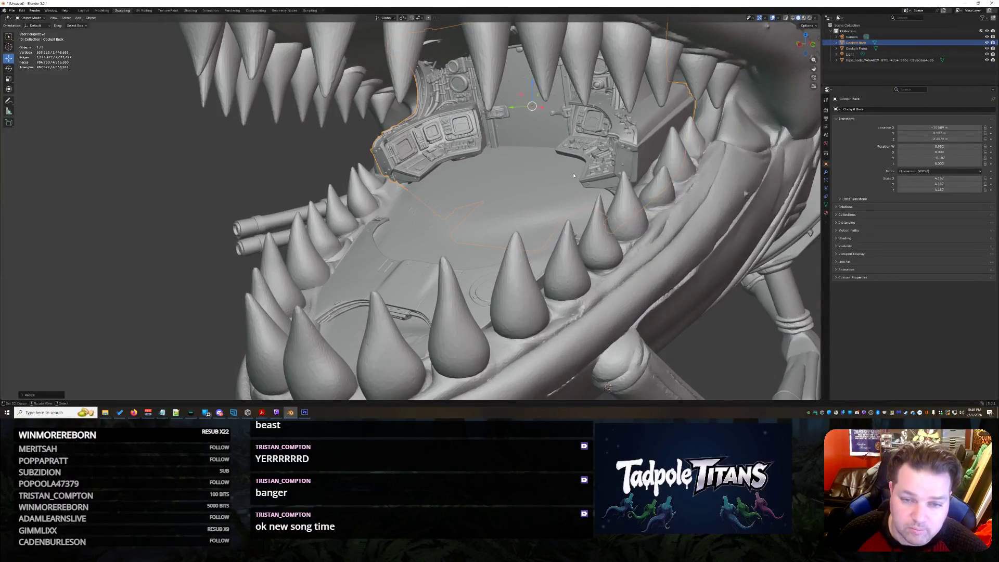
middle_click_drag(572, 176, 553, 171)
key("g")
key("x")
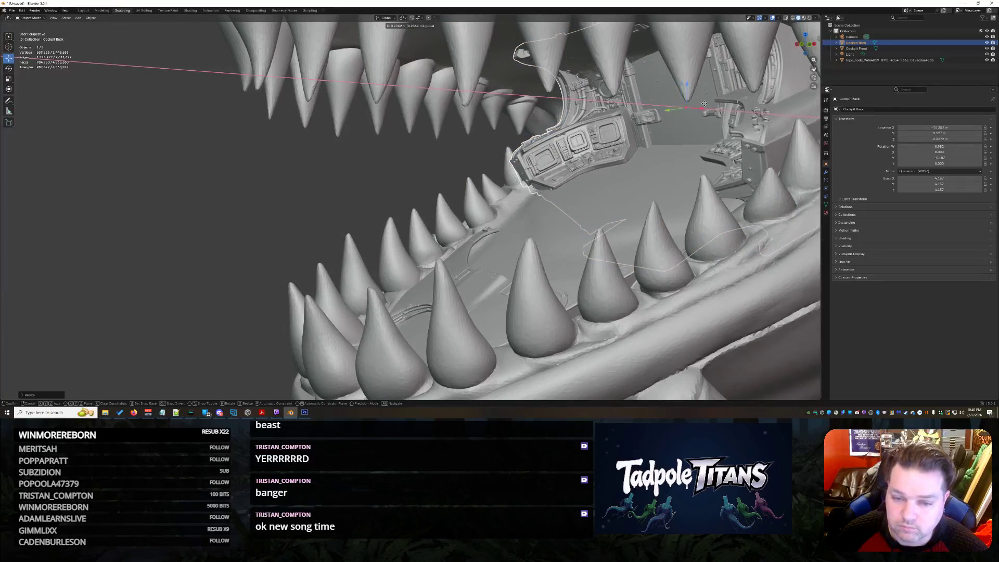
left_click(693, 87)
Step: Push the consoles sideways along X twice more, checking from both sides of the mouth
mouse_move(692, 86)
middle_mouse_down()
mouse_move(647, 180)
mouse_move(352, 183)
mouse_move(264, 136)
middle_mouse_up()
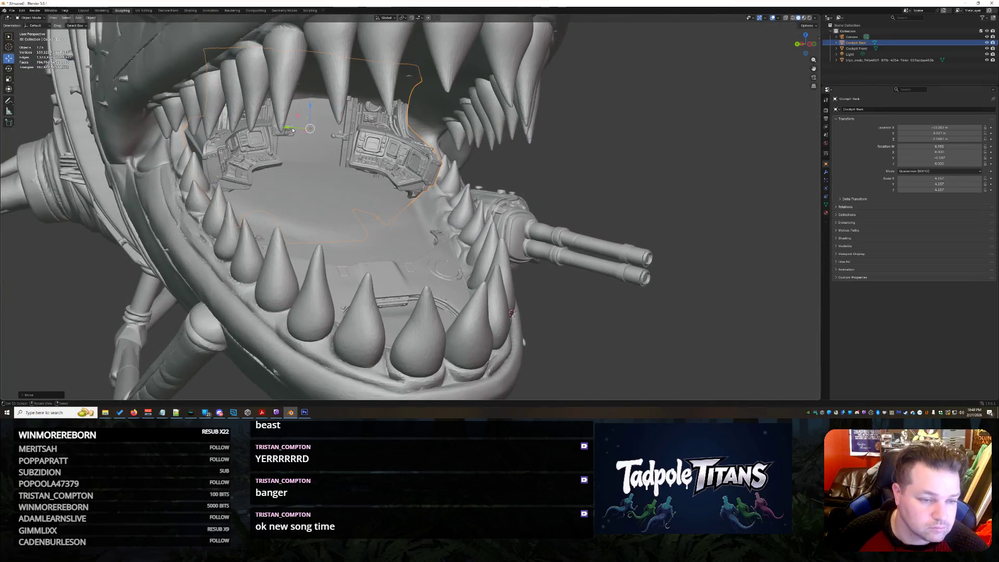
key("g")
key("x")
left_click(291, 128)
middle_click_drag(290, 127, 358, 213)
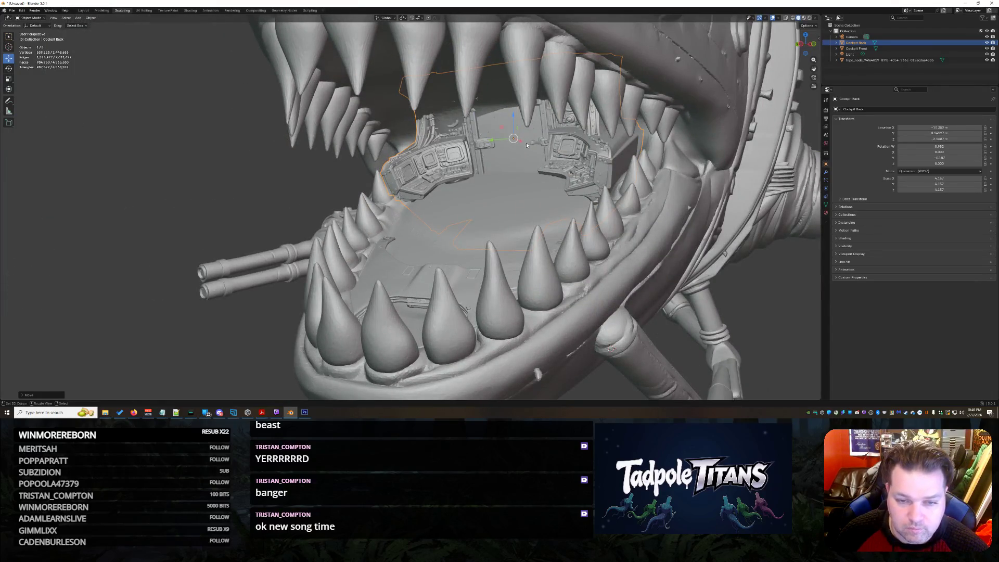
key("g")
key("x")
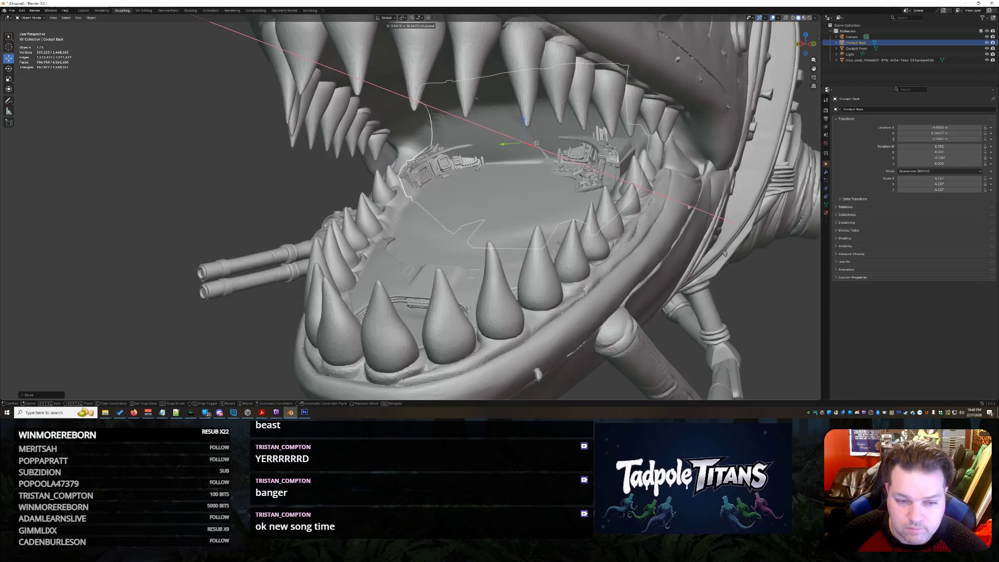
left_click(538, 142)
Step: Raise the consoles along Z from a front view, then select the shark model
middle_click_drag(537, 143, 426, 237)
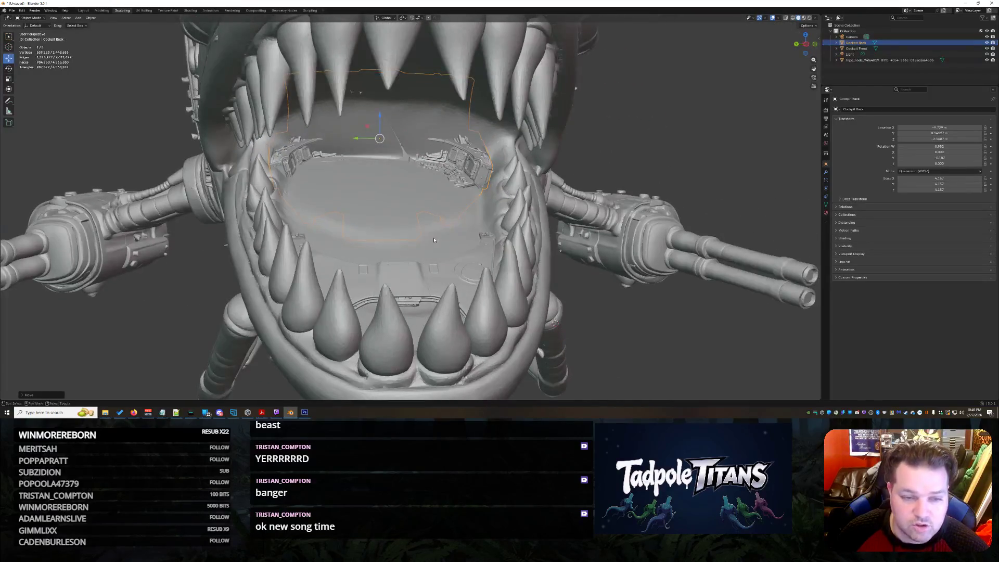
scroll(427, 239, "up", 3)
scroll(418, 300, "up", 2)
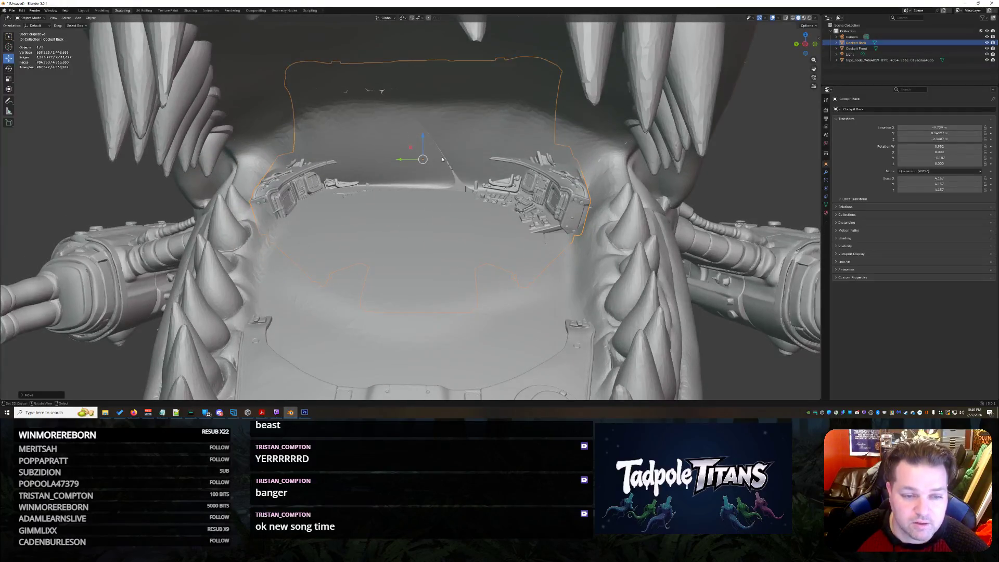
key("g")
key("z")
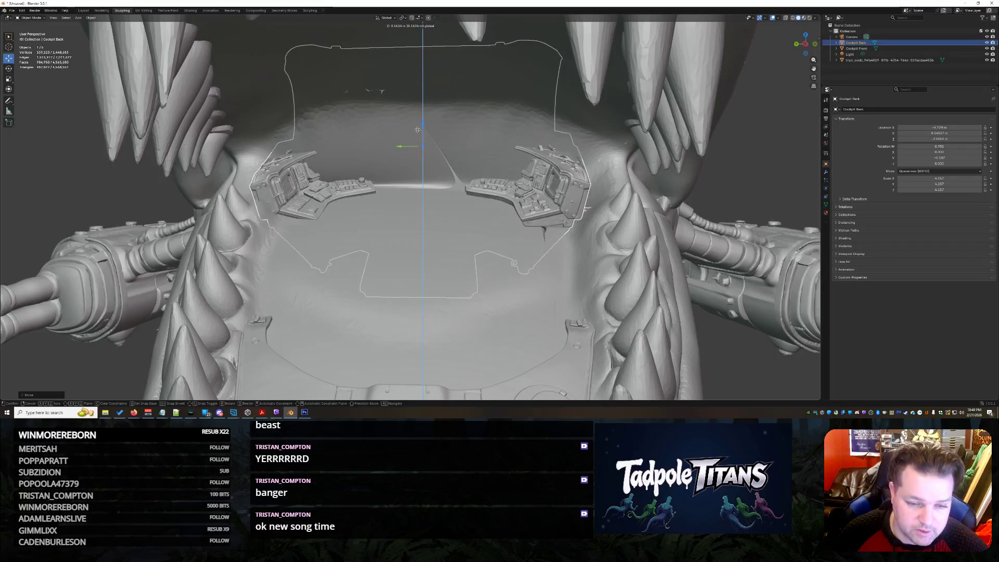
left_click(678, 276)
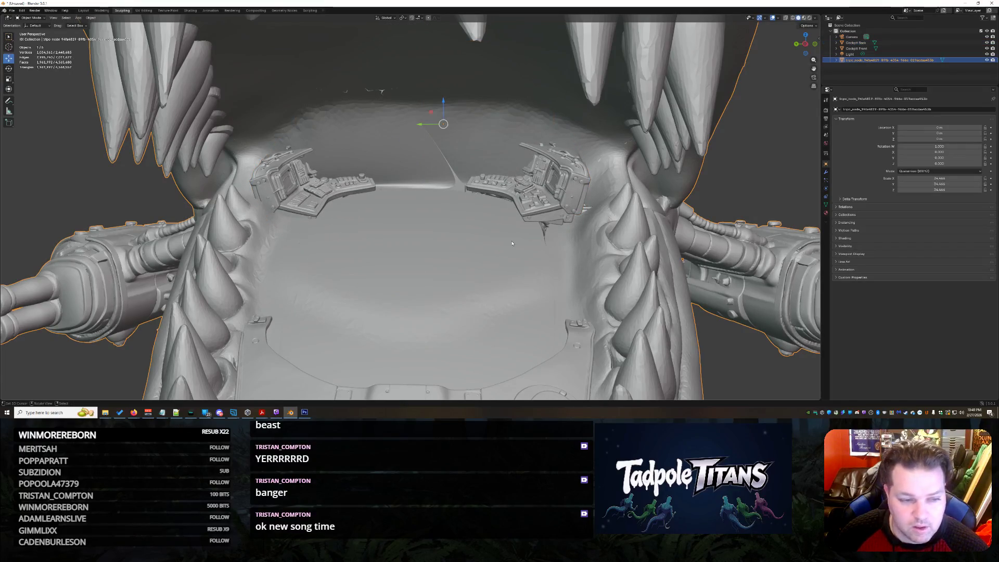
Step: Move Cockpit Back along the Y depth axis toward the back of the mouth
middle_click_drag(511, 243, 520, 250)
left_click(604, 203)
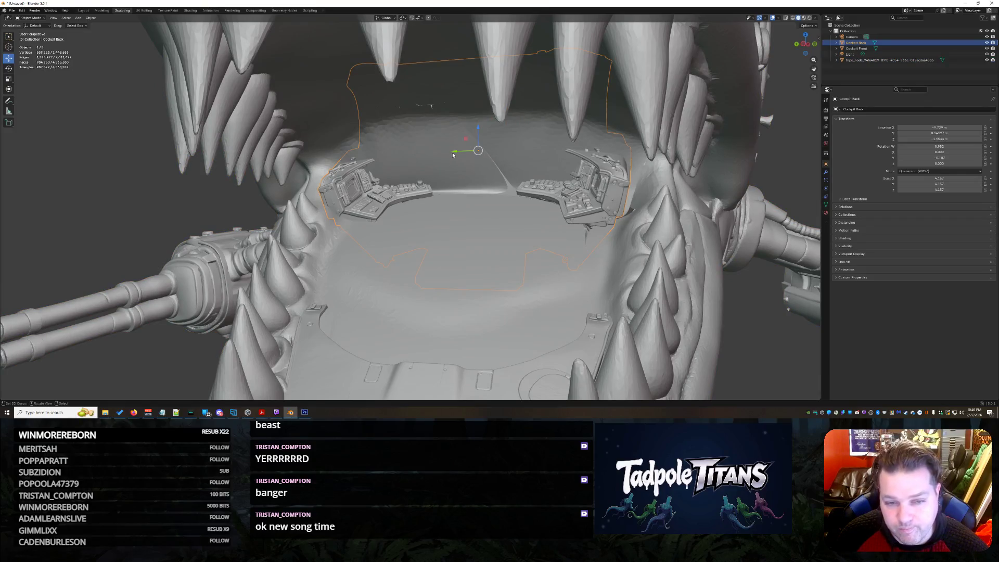
key("g")
key("y")
mouse_move(419, 283)
middle_mouse_down()
mouse_move(446, 294)
mouse_move(479, 209)
middle_mouse_up()
left_click(446, 294)
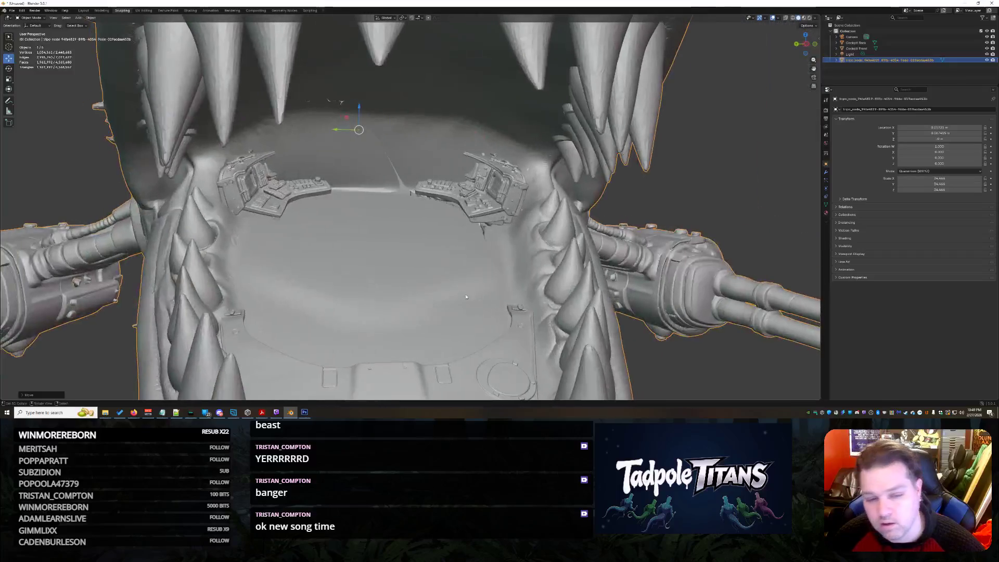
left_click(480, 208)
Step: Inspect the consoles from several angles, then put the shark model back into Sculpt Mode
mouse_move(455, 344)
middle_mouse_down()
mouse_move(492, 336)
mouse_move(410, 320)
mouse_move(199, 316)
middle_mouse_up()
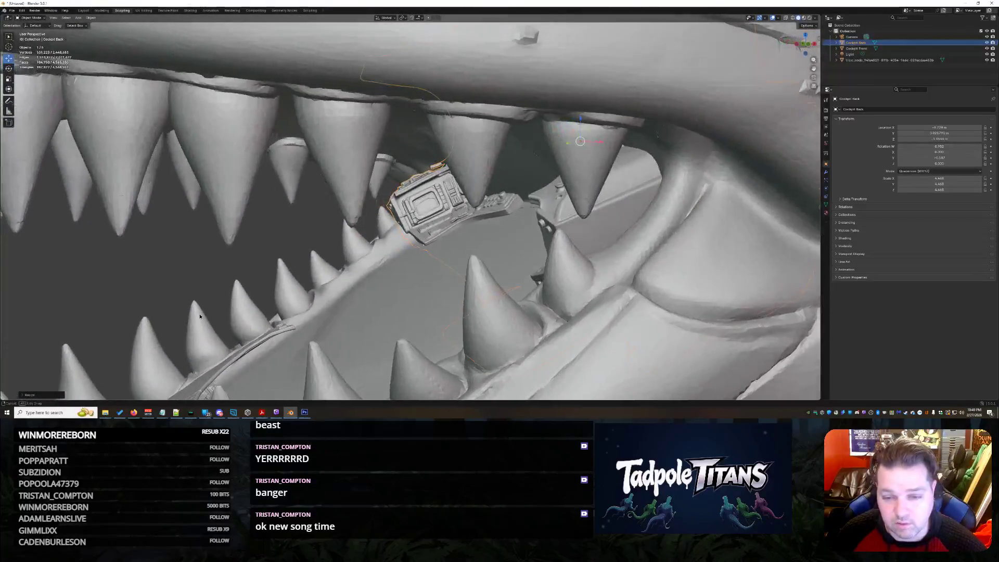
middle_click_drag(200, 315, 207, 240)
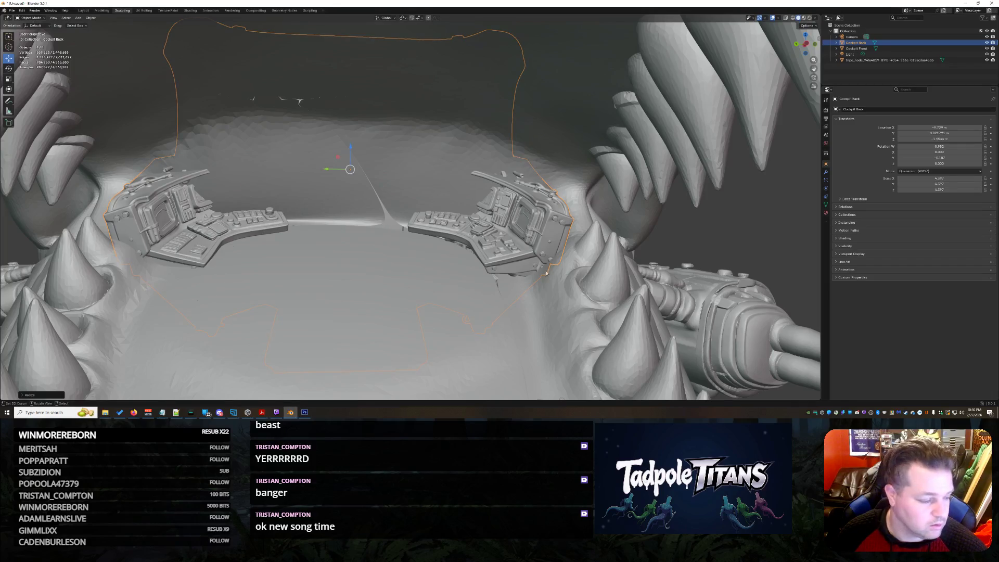
scroll(602, 297, "down", 10)
scroll(602, 297, "down", 5)
middle_click_drag(585, 335, 561, 360)
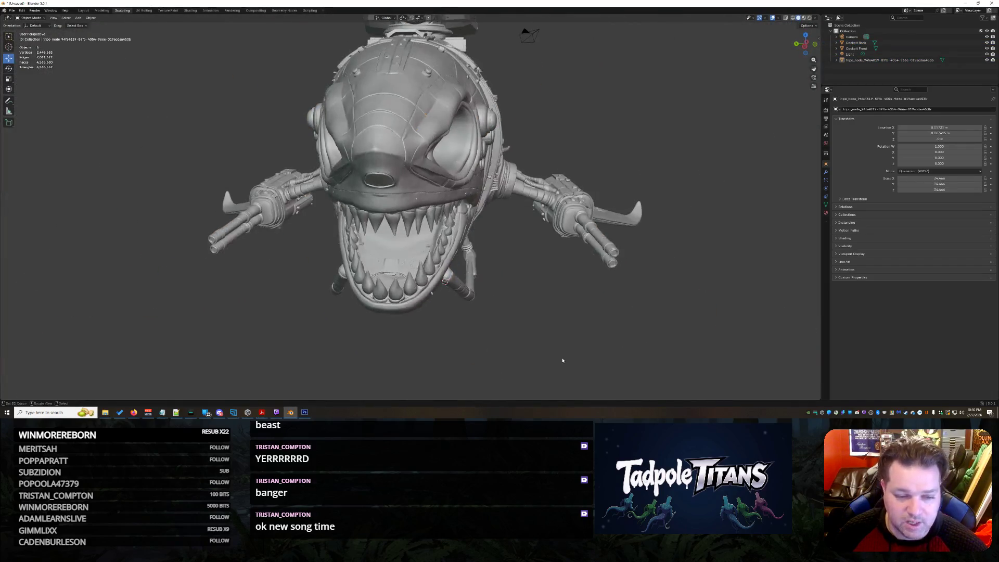
scroll(561, 359, "up", 4)
scroll(597, 252, "up", 3)
scroll(596, 252, "up", 3)
scroll(610, 224, "up", 3)
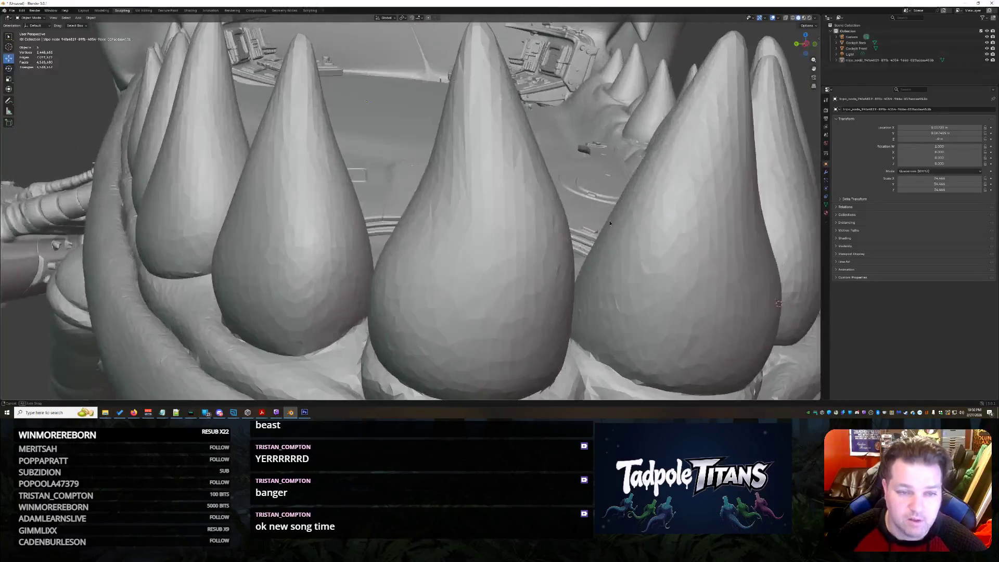
scroll(609, 225, "down", 5)
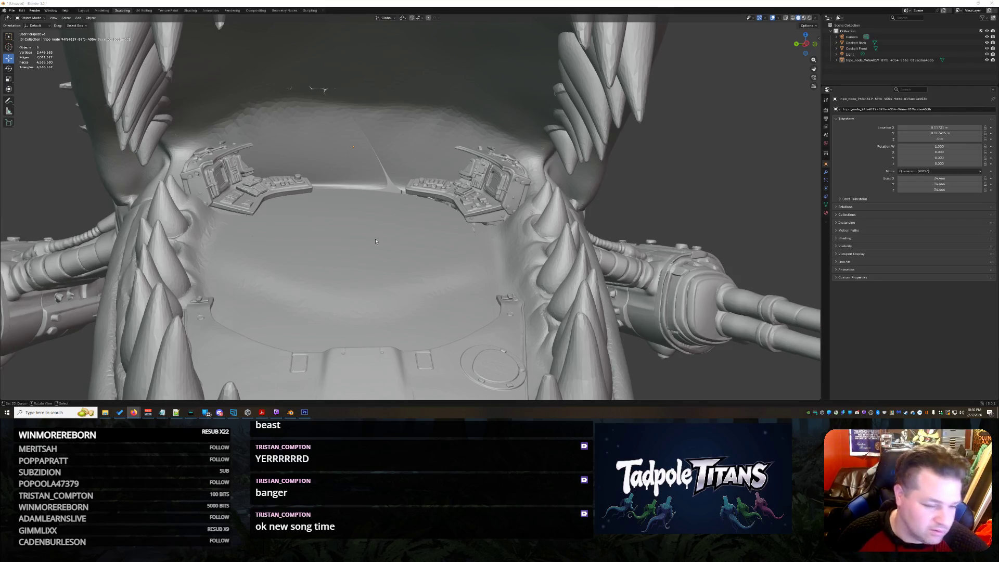
middle_click_drag(441, 206, 455, 252)
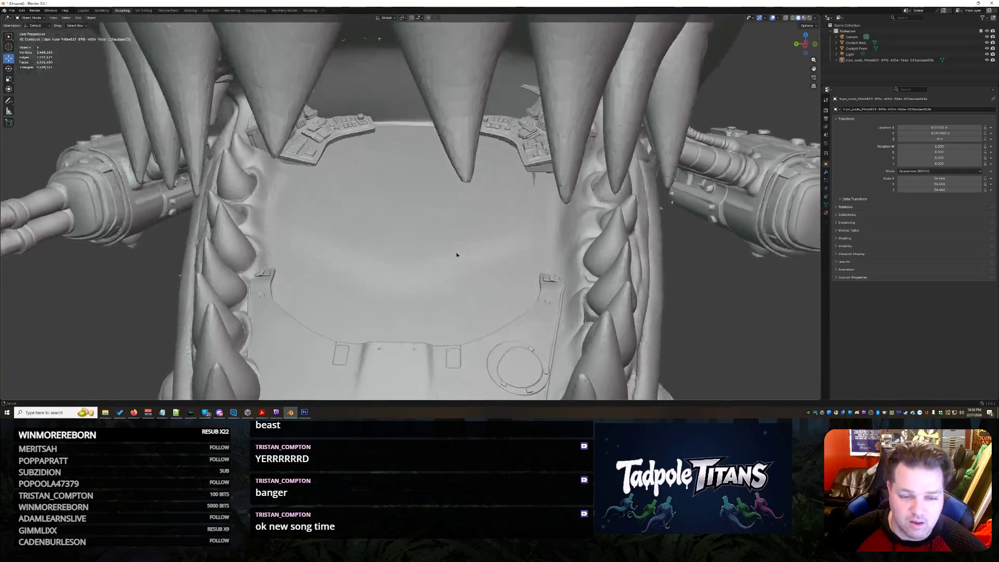
scroll(456, 251, "up", 1)
scroll(445, 257, "up", 3)
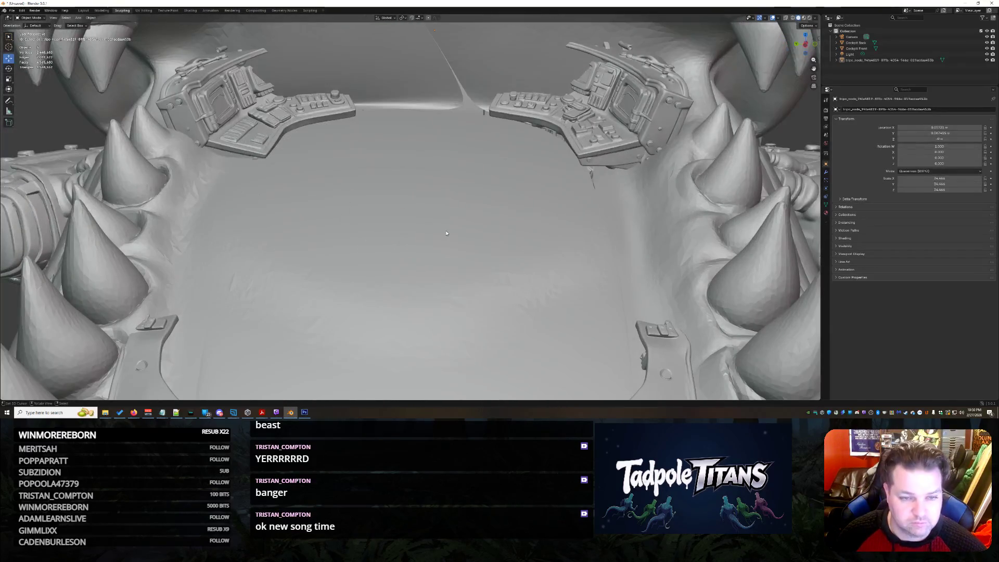
scroll(445, 258, "down", 5)
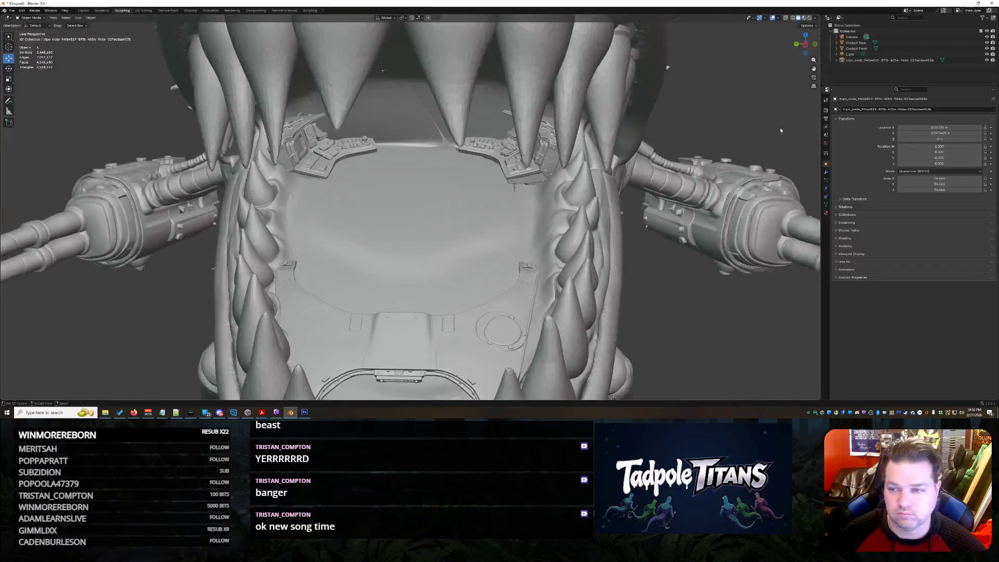
left_click(896, 61)
scroll(410, 207, "up", 4)
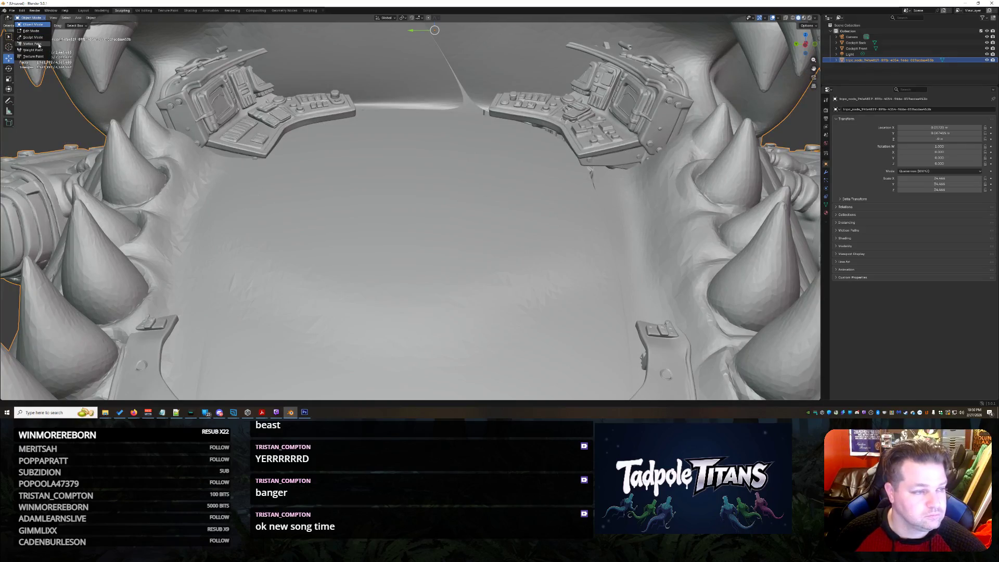
left_click(33, 38)
scroll(336, 266, "down", 2)
scroll(375, 250, "down", 2)
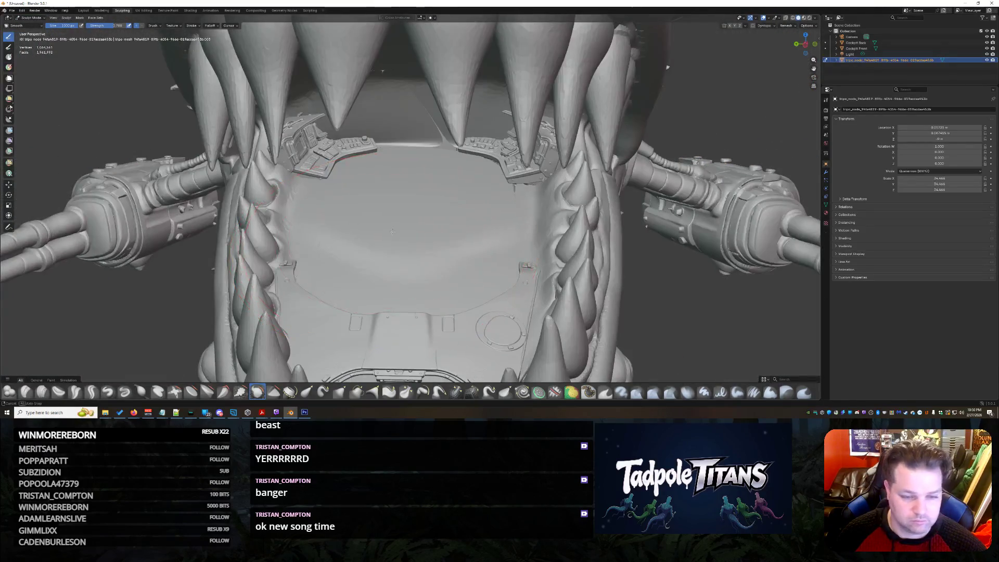
scroll(397, 233, "down", 2)
scroll(396, 233, "up", 2)
scroll(394, 229, "up", 1)
scroll(389, 223, "up", 3)
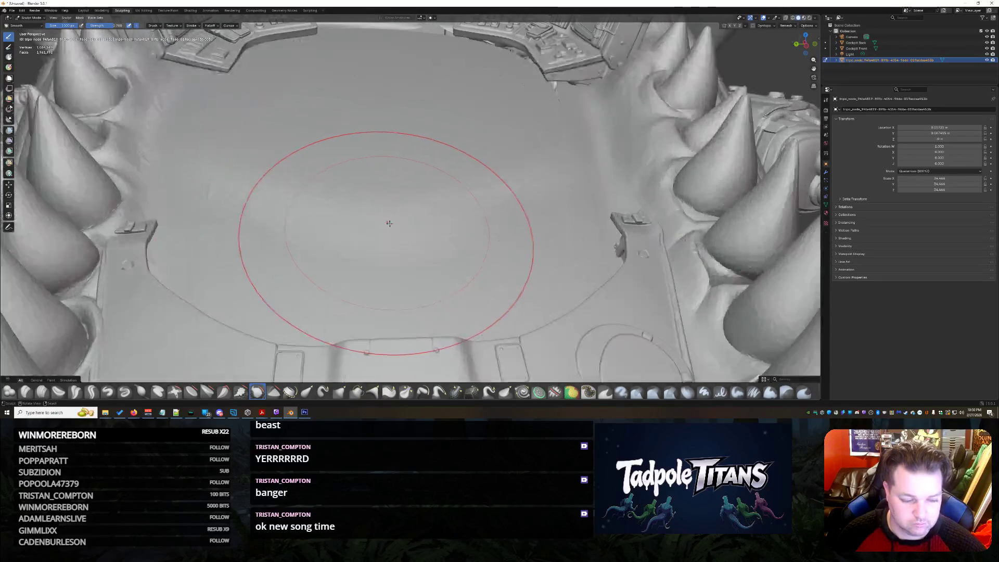
Step: Flatten the central dish of the mouth floor and smooth its top rim between the consoles
middle_click_drag(389, 224, 386, 225)
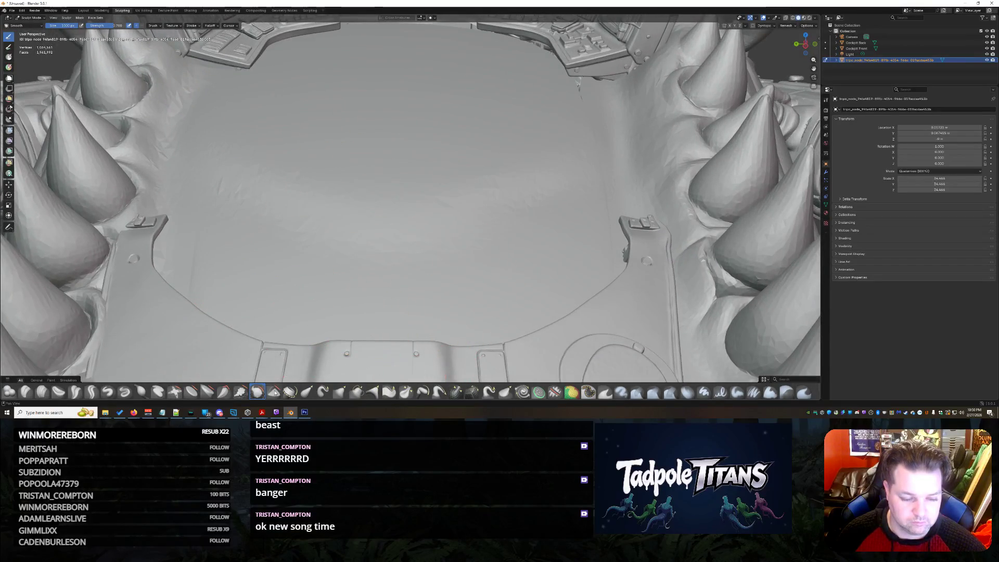
left_click(273, 392)
scroll(412, 223, "down", 3)
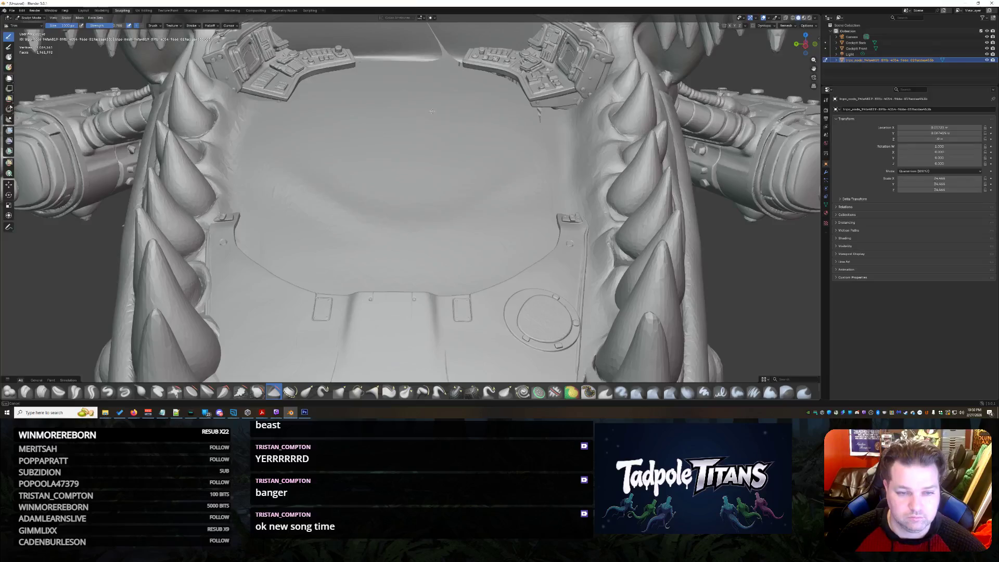
left_click_drag(441, 92, 424, 141)
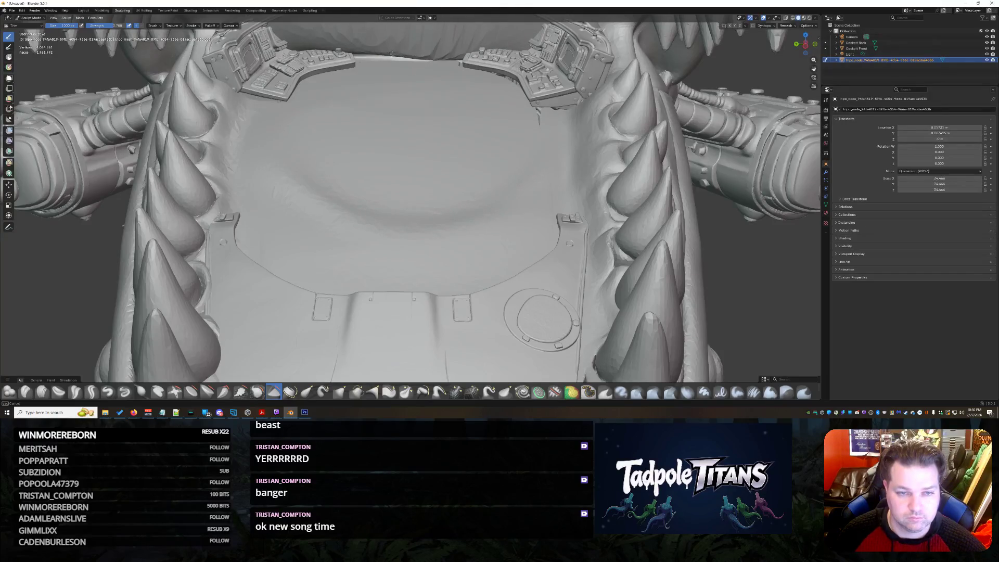
left_click_drag(413, 201, 415, 218)
left_click_drag(408, 150, 425, 181)
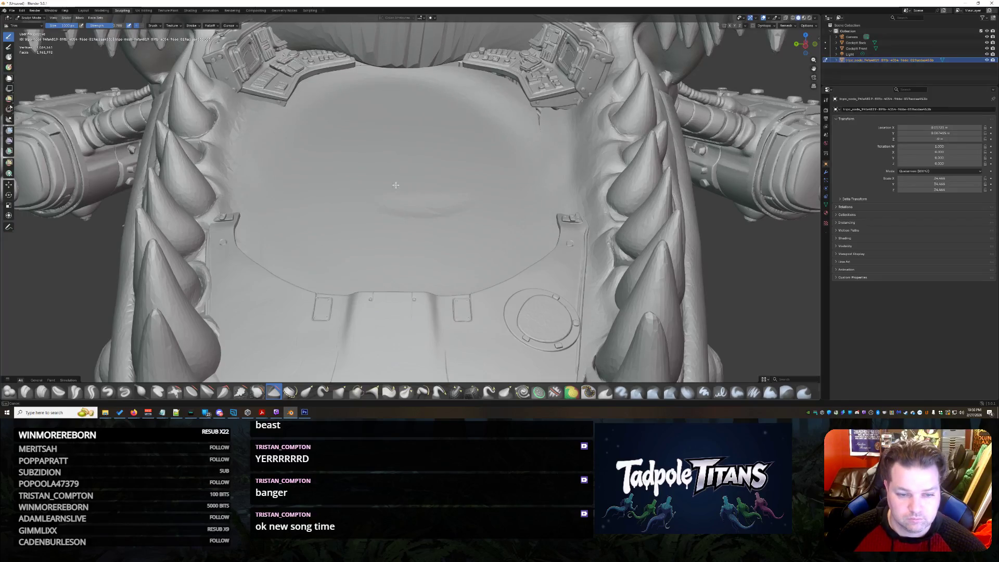
left_click_drag(335, 71, 483, 77)
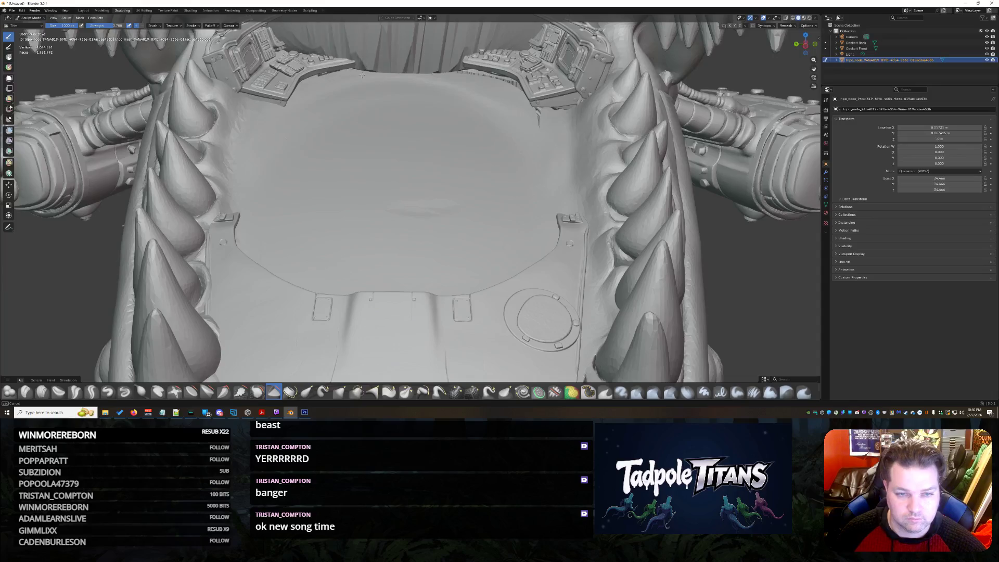
left_click_drag(448, 156, 348, 168)
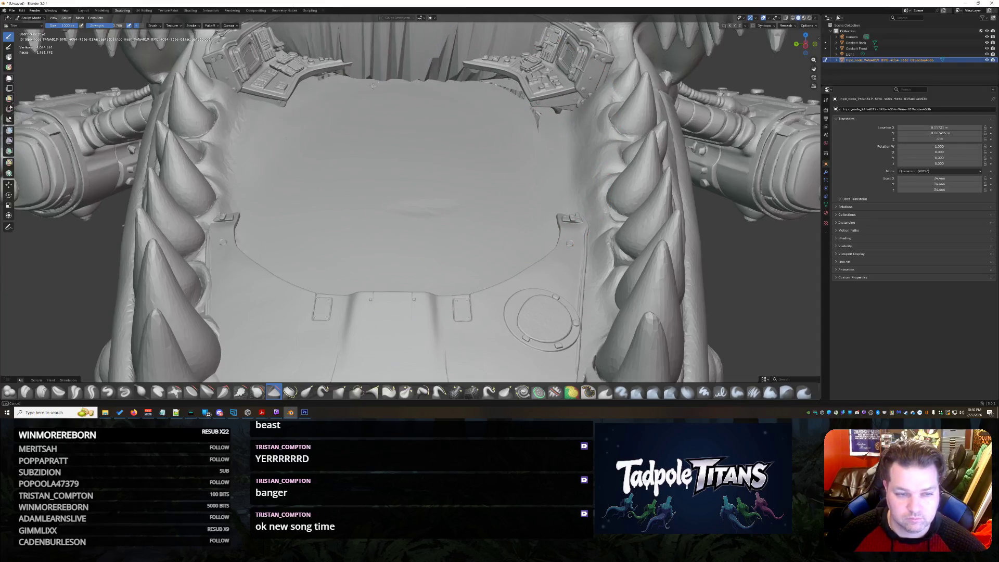
Step: Flatten the jagged back wall, then Smooth-brush the floor ridge and the wall below the right console
middle_click_drag(403, 154, 397, 304)
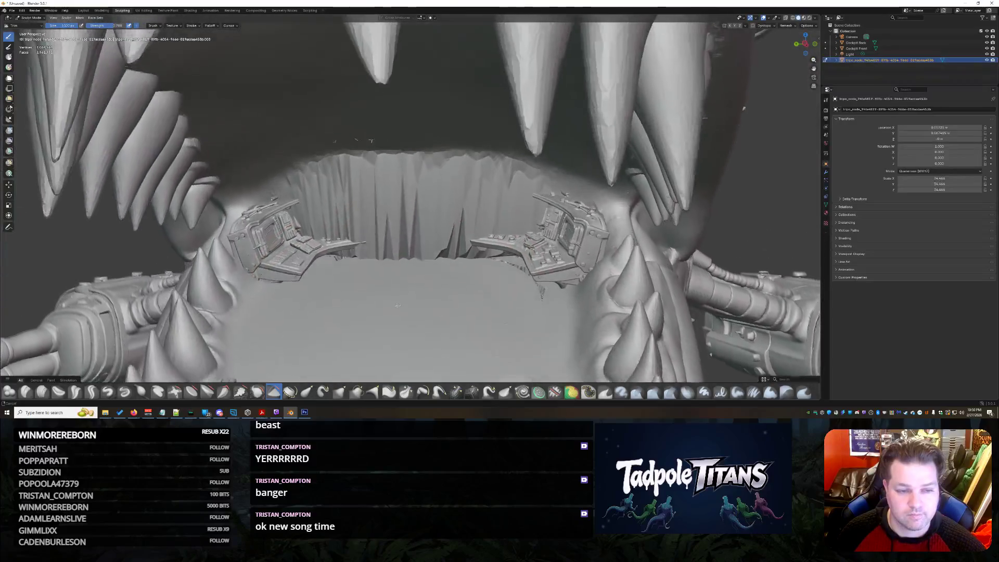
scroll(397, 306, "up", 3)
mouse_move(398, 129)
left_mouse_down()
mouse_move(418, 69)
mouse_move(434, 287)
left_mouse_up()
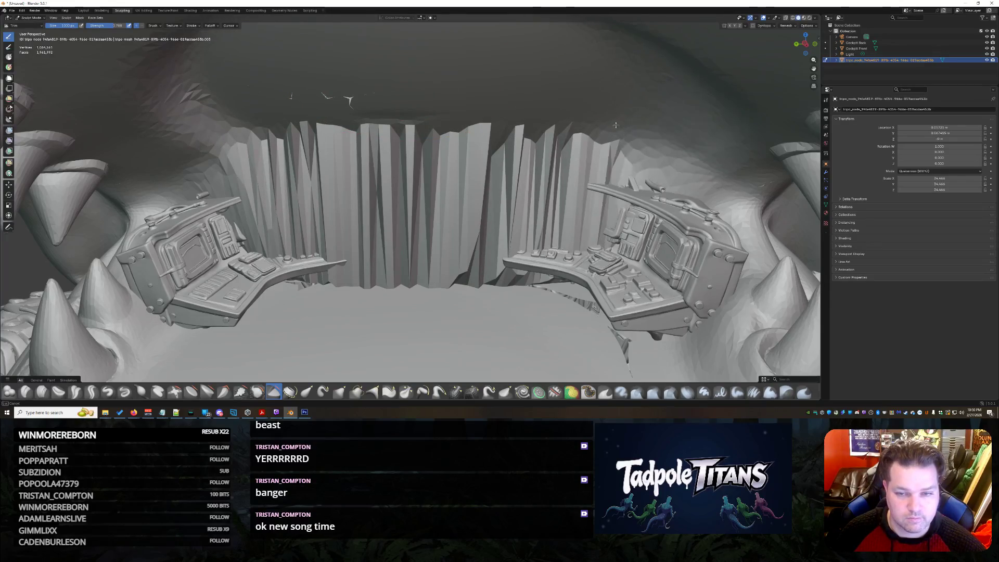
scroll(434, 286, "down", 3)
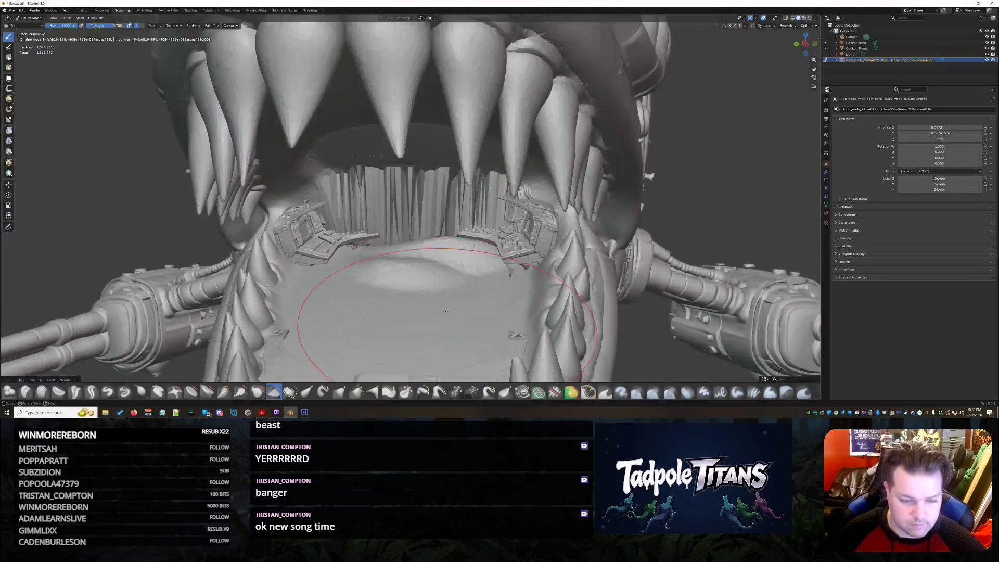
scroll(437, 297, "down", 2)
scroll(441, 312, "down", 2)
scroll(441, 314, "up", 4)
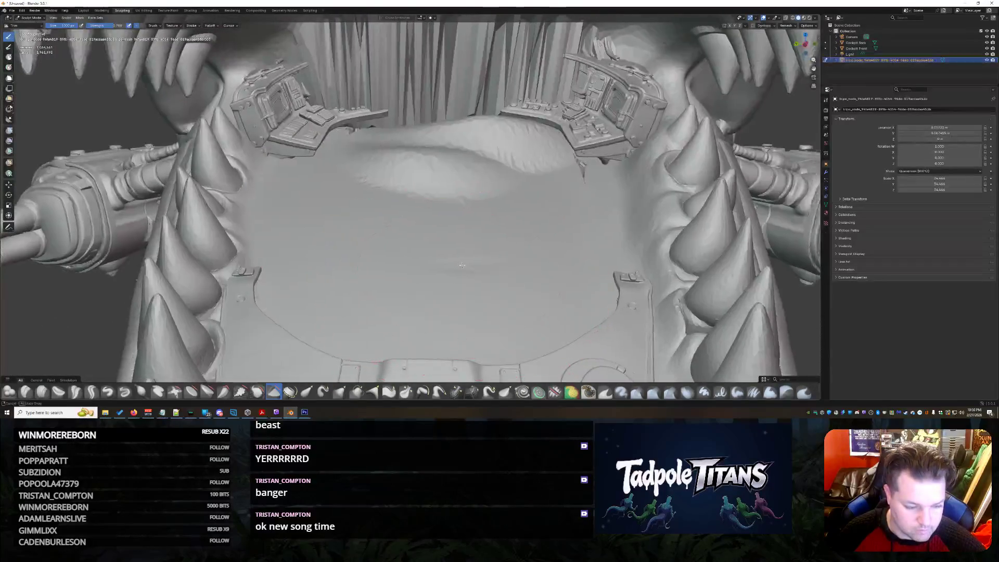
middle_click_drag(458, 279, 462, 274)
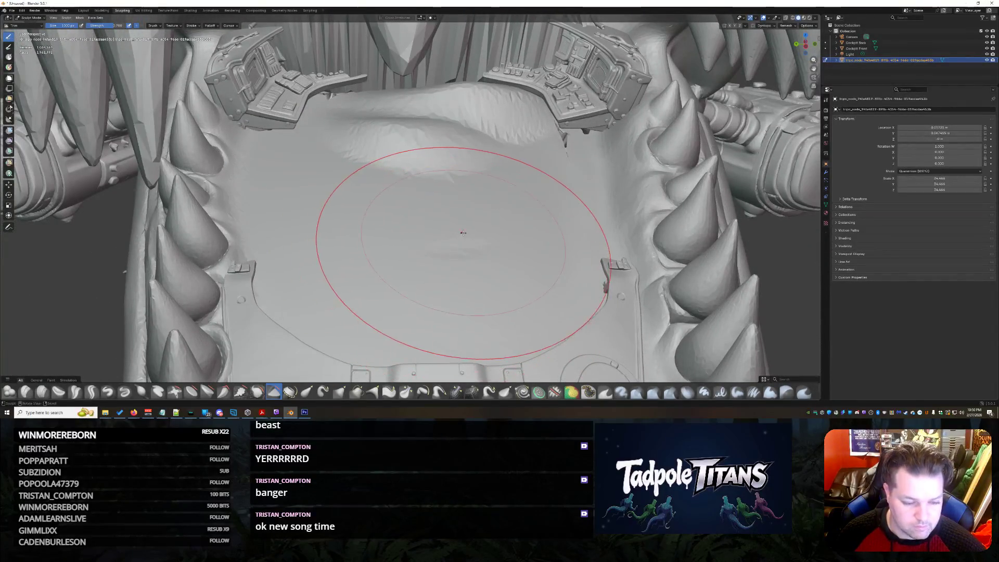
left_click(271, 392)
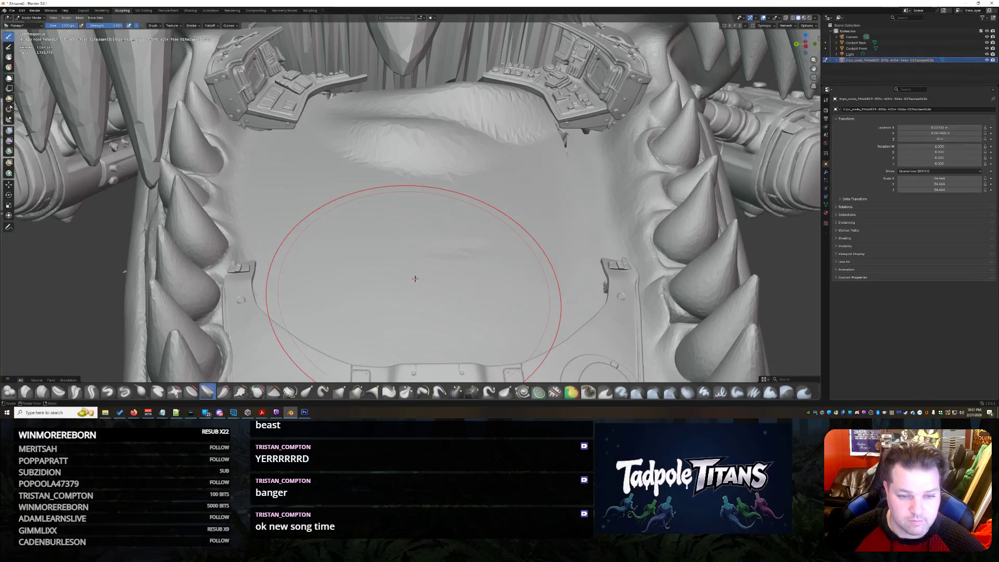
left_click_drag(484, 125, 382, 103)
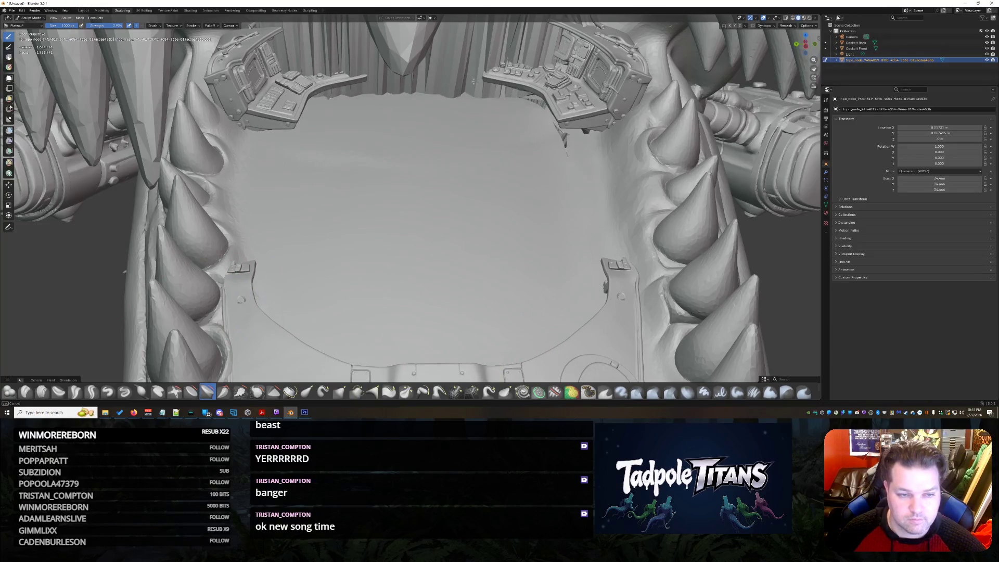
left_click_drag(632, 148, 511, 97)
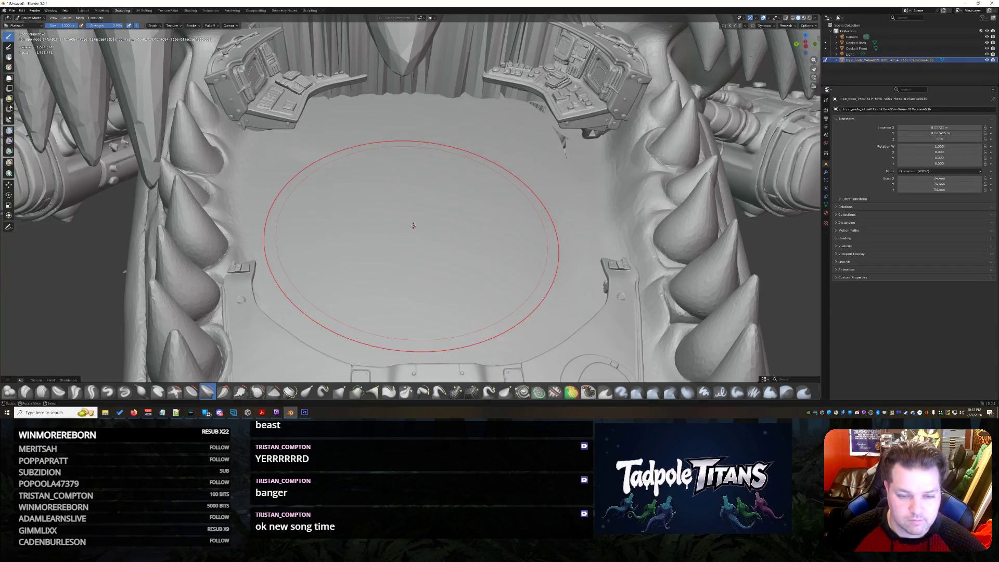
scroll(413, 226, "down", 5)
middle_click_drag(413, 226, 469, 235)
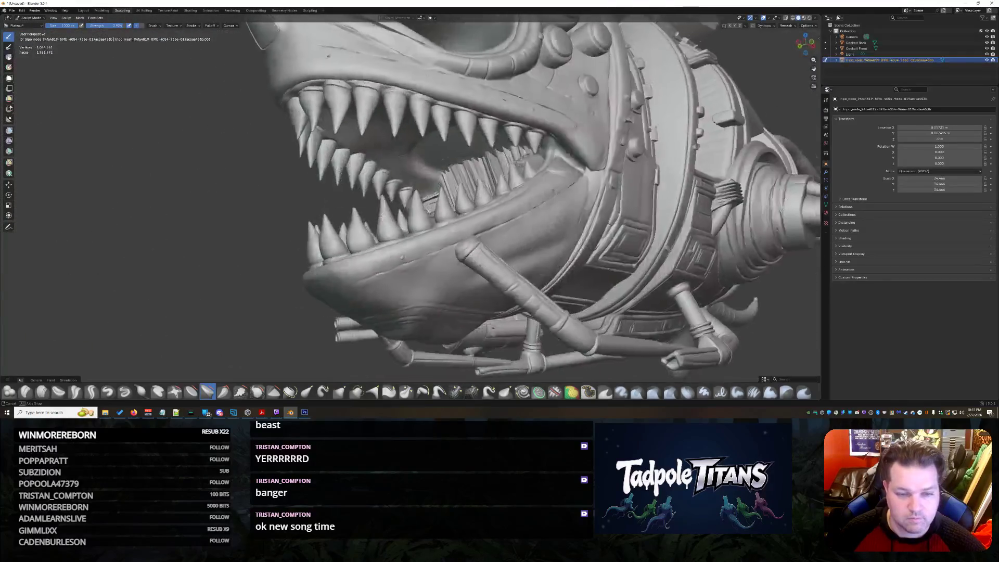
middle_click_drag(391, 219, 418, 215)
scroll(419, 215, "up", 5)
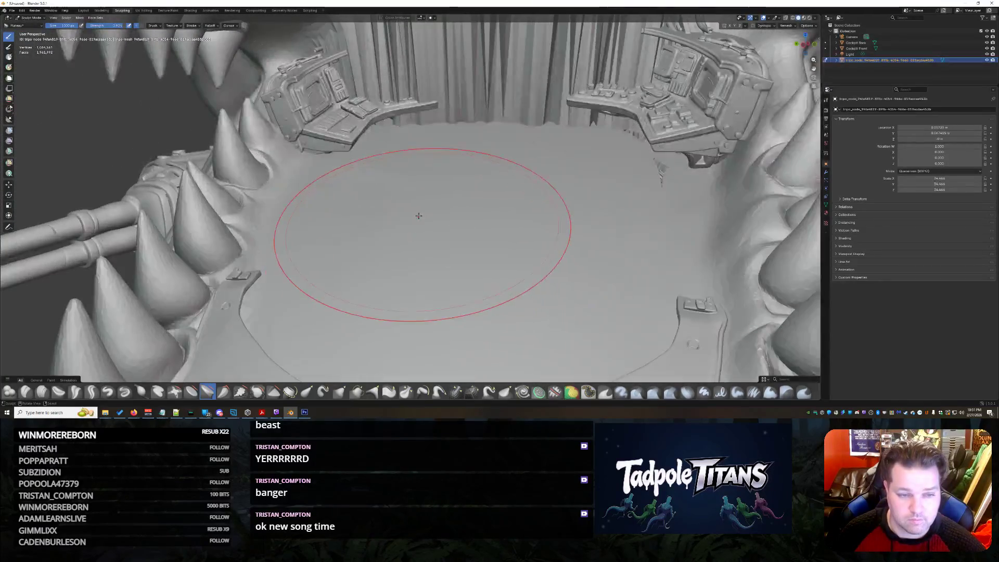
scroll(471, 207, "down", 5)
mouse_move(470, 207)
middle_mouse_down()
mouse_move(489, 207)
mouse_move(453, 212)
middle_mouse_up()
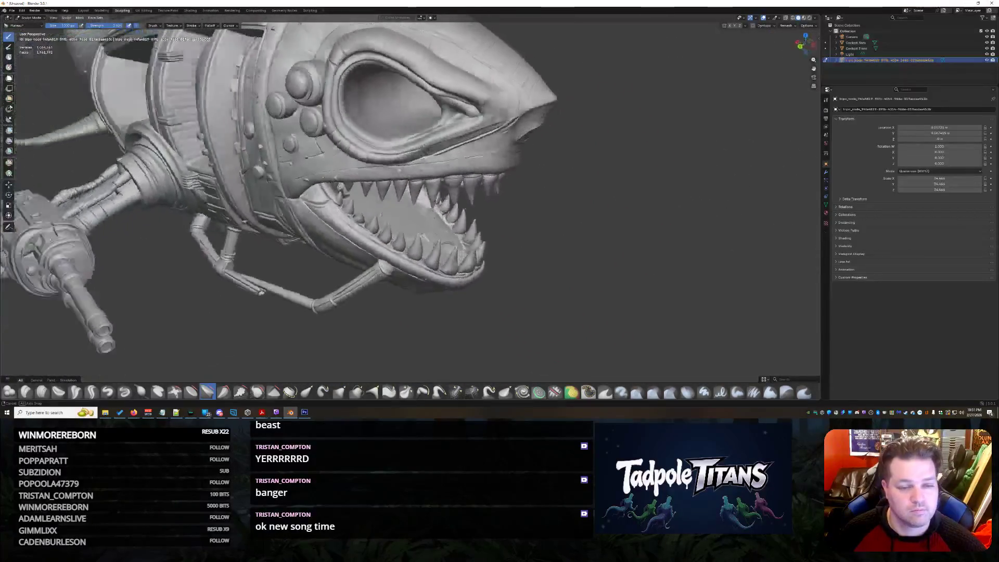
scroll(454, 212, "up", 5)
scroll(454, 211, "up", 5)
scroll(453, 212, "up", 3)
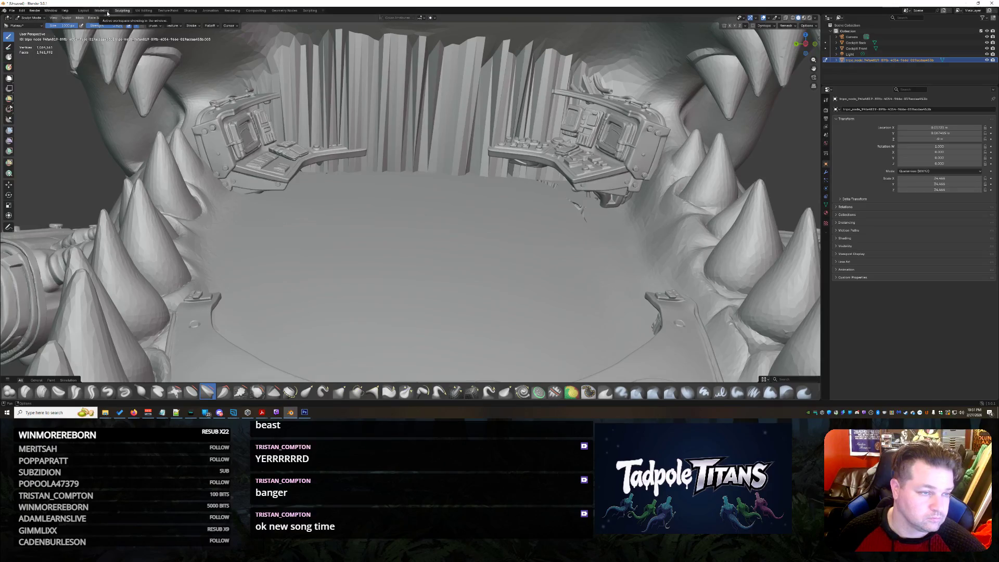
scroll(124, 14, "down", 1, "ctrl")
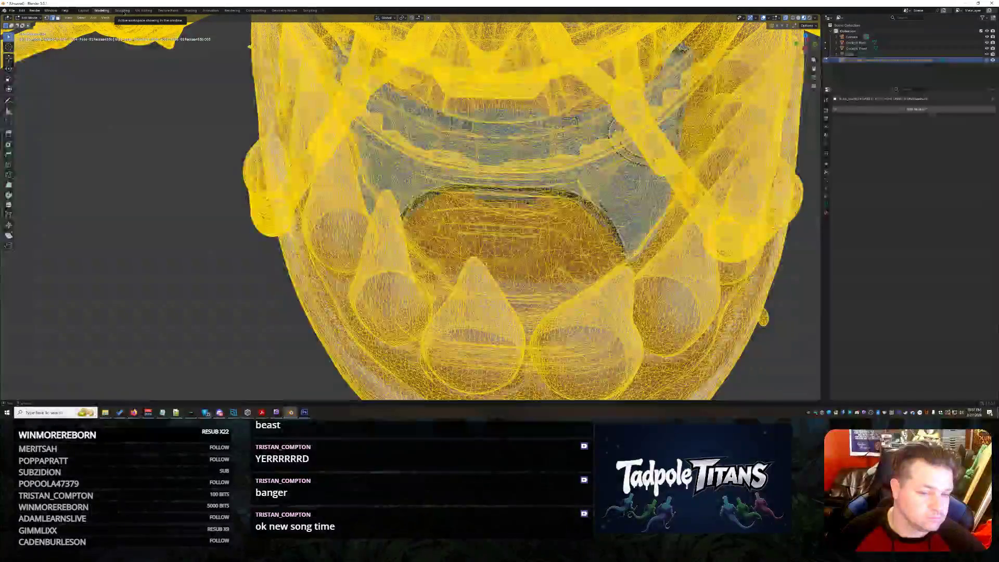
scroll(123, 14, "up", 1, "ctrl")
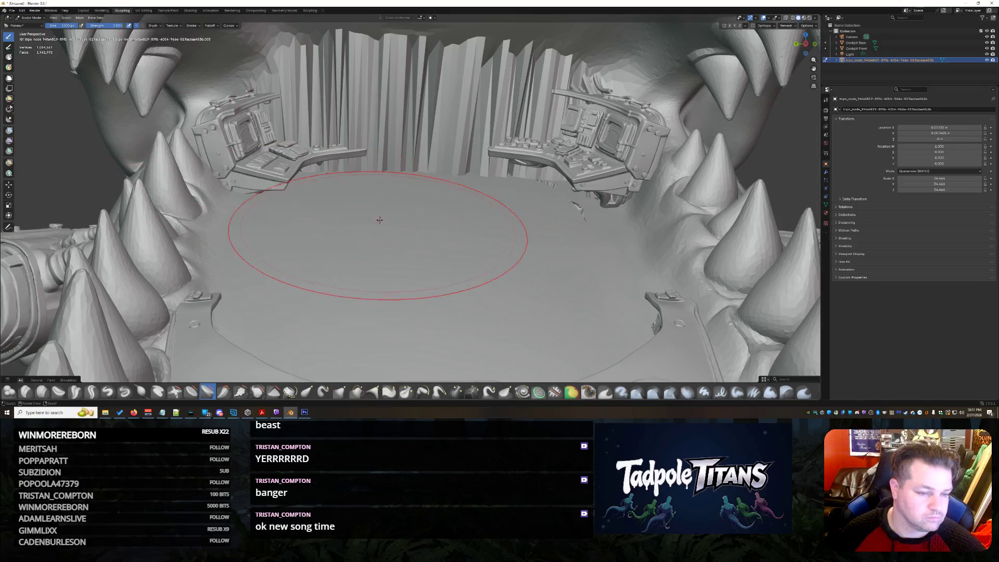
Step: Enable Dynamic Topology from the Sculpt menu and confirm the dialog
left_click(79, 19)
mouse_move(66, 18)
left_click(84, 183)
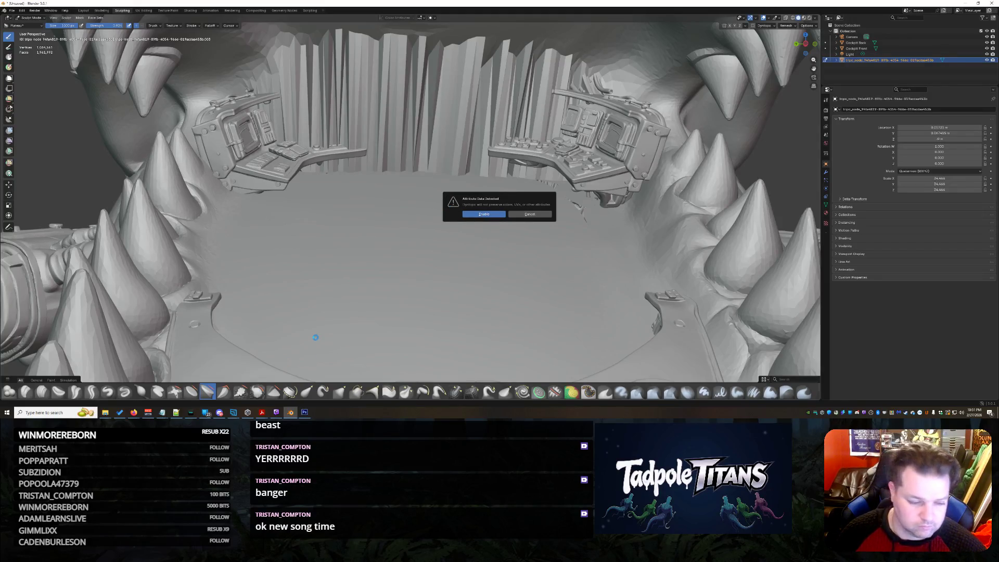
key("Return")
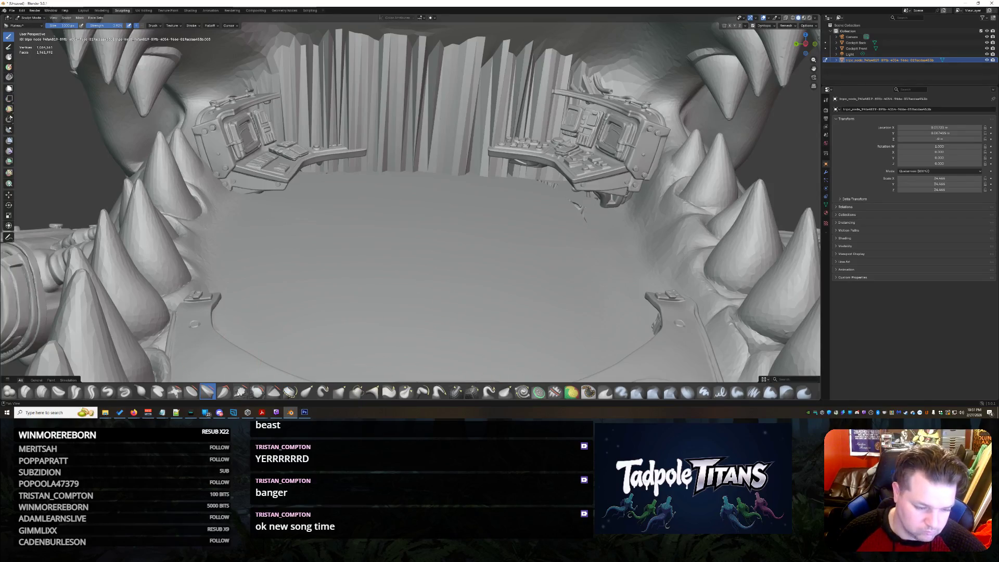
Step: Smooth the mouth's back wall, then pull the hanging strand thinner with Snake Hook
left_click(257, 391)
mouse_move(507, 117)
left_mouse_down()
mouse_move(424, 153)
mouse_move(362, 153)
left_mouse_up()
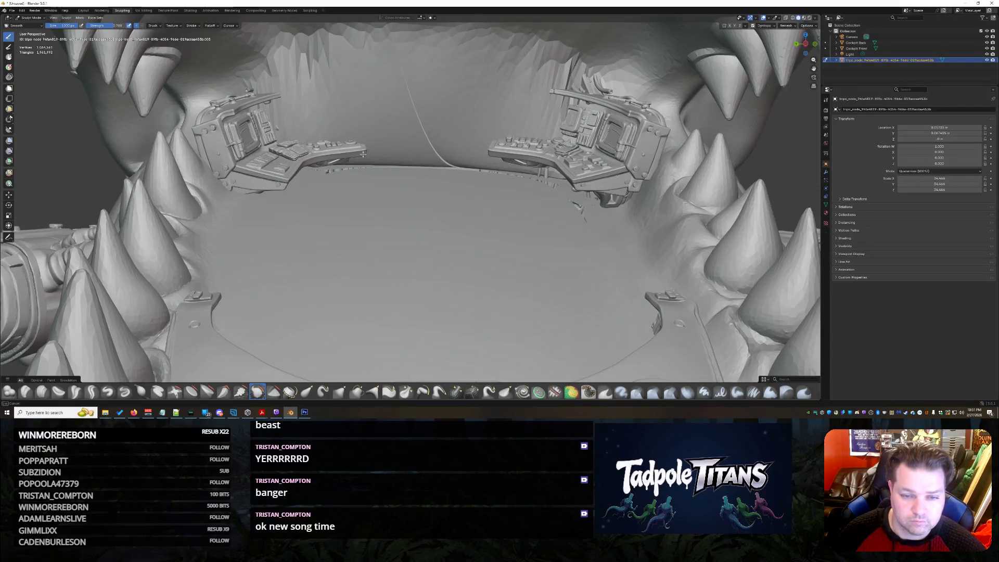
left_click_drag(452, 156, 401, 156)
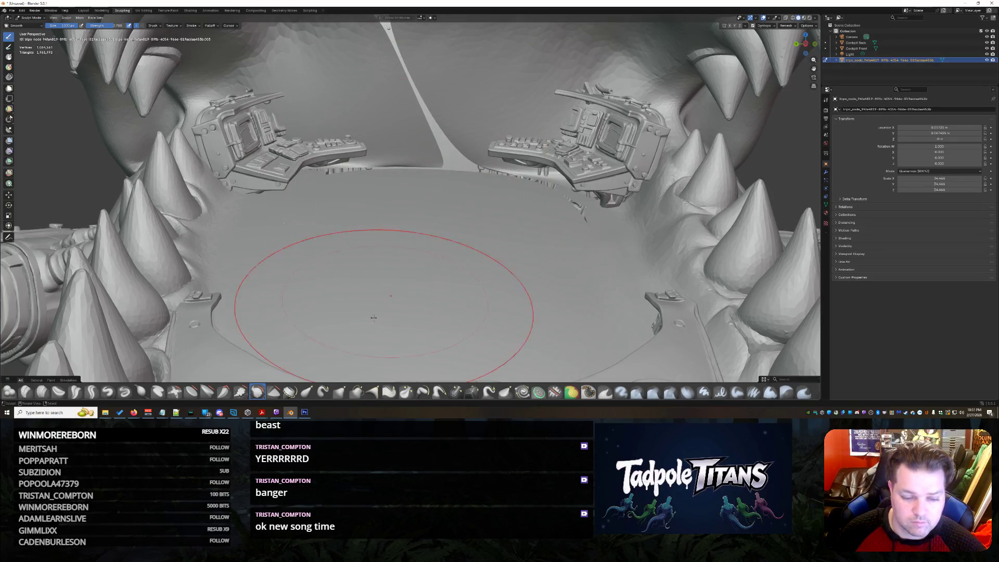
left_click(273, 391)
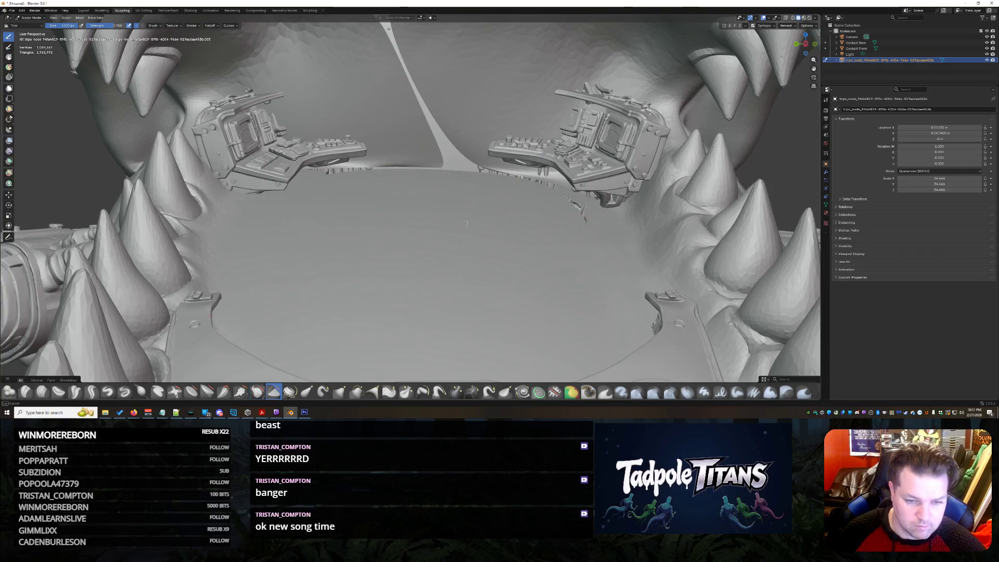
left_click_drag(476, 160, 414, 156)
Step: Sculpt the mouth floor along the toothed rim, pressing a broad depression and panel shape into it
mouse_move(441, 270)
middle_mouse_down()
mouse_move(467, 273)
mouse_move(341, 298)
middle_mouse_up()
scroll(466, 273, "up", 2)
left_click_drag(430, 270, 519, 261)
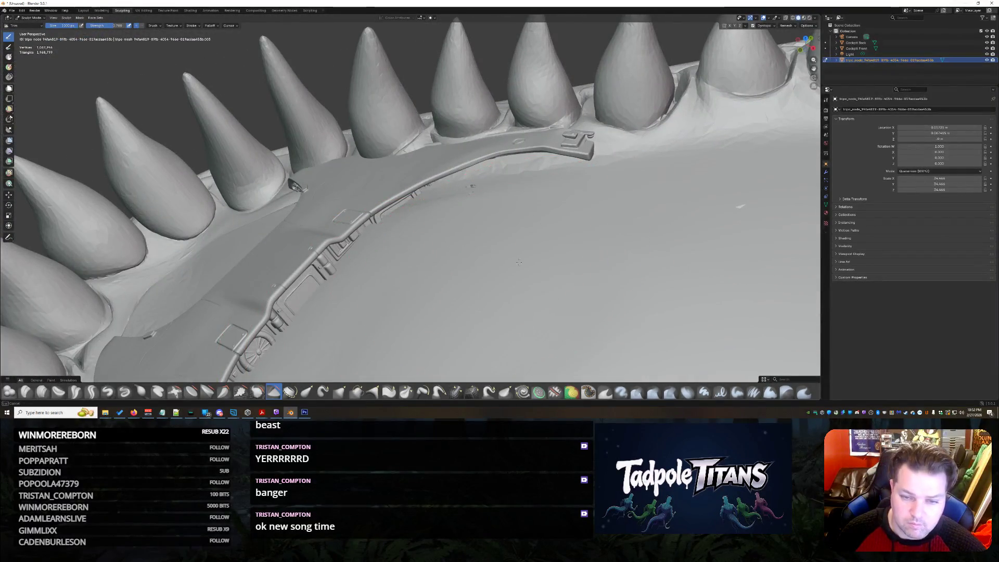
left_click_drag(707, 311, 658, 302)
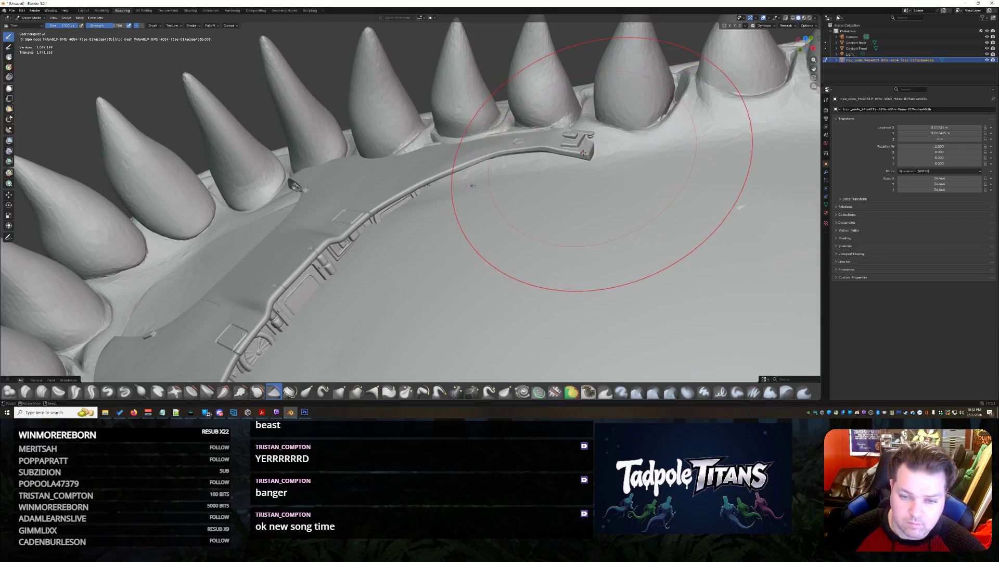
mouse_move(639, 298)
middle_mouse_down()
mouse_move(629, 244)
mouse_move(582, 224)
middle_mouse_up()
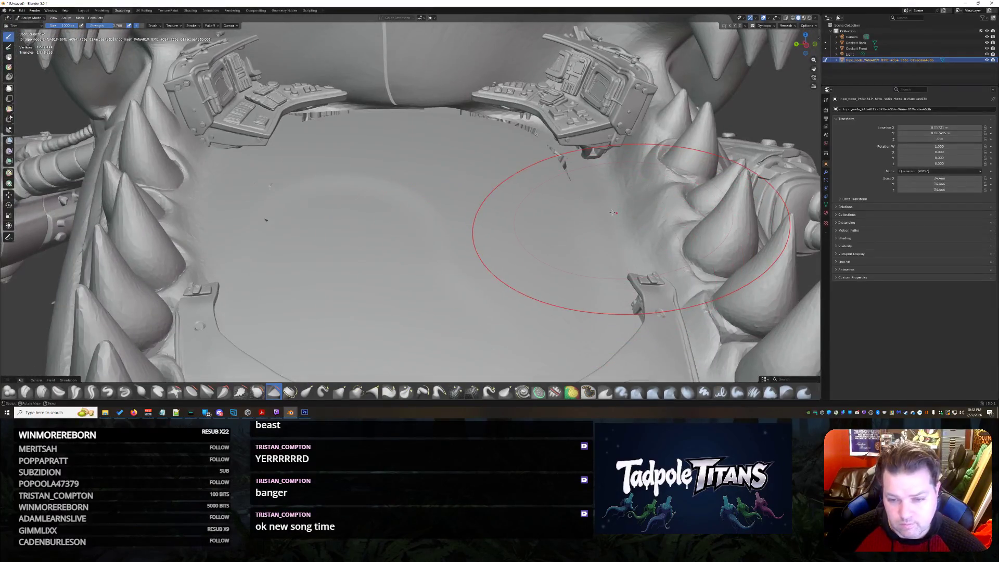
left_click_drag(582, 224, 352, 313)
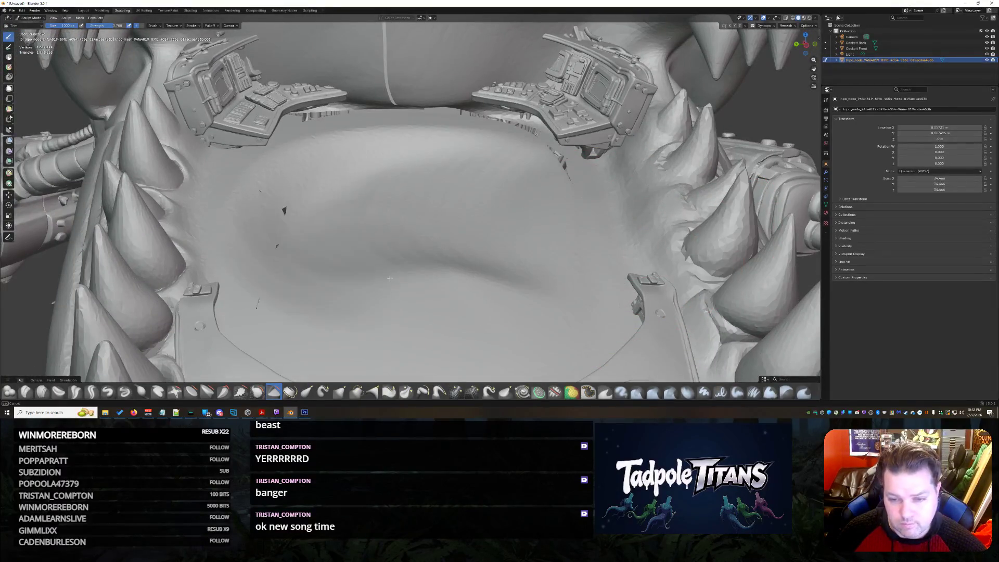
left_click_drag(374, 219, 521, 186)
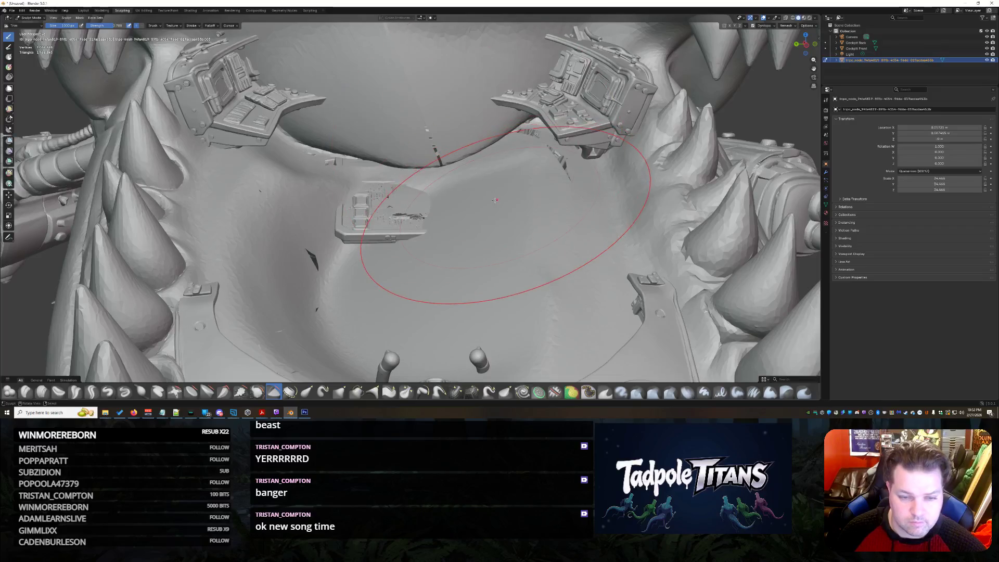
left_click_drag(475, 144, 328, 152)
middle_click_drag(327, 152, 468, 234)
scroll(392, 235, "down", 5)
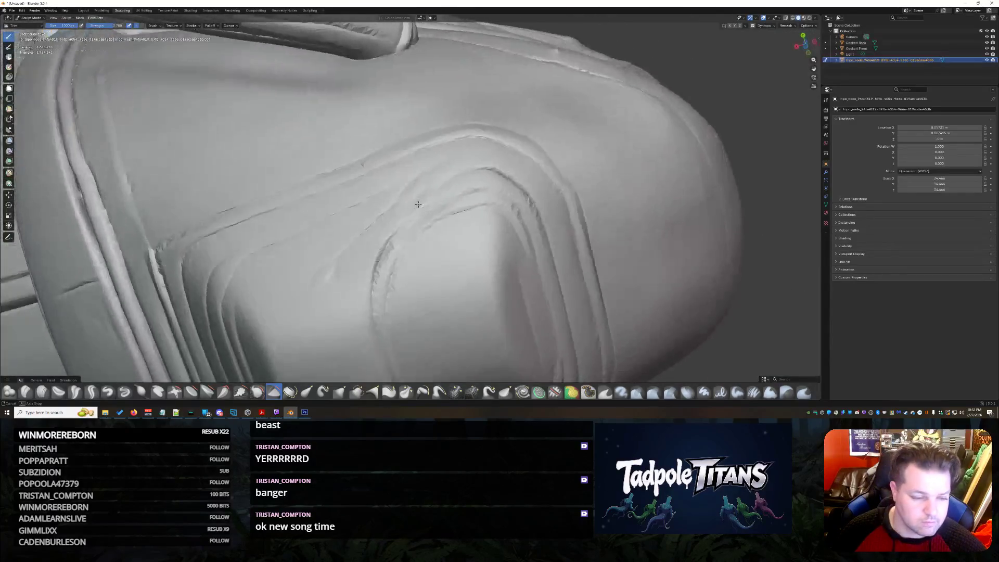
middle_click_drag(392, 235, 332, 325)
scroll(392, 235, "up", 5)
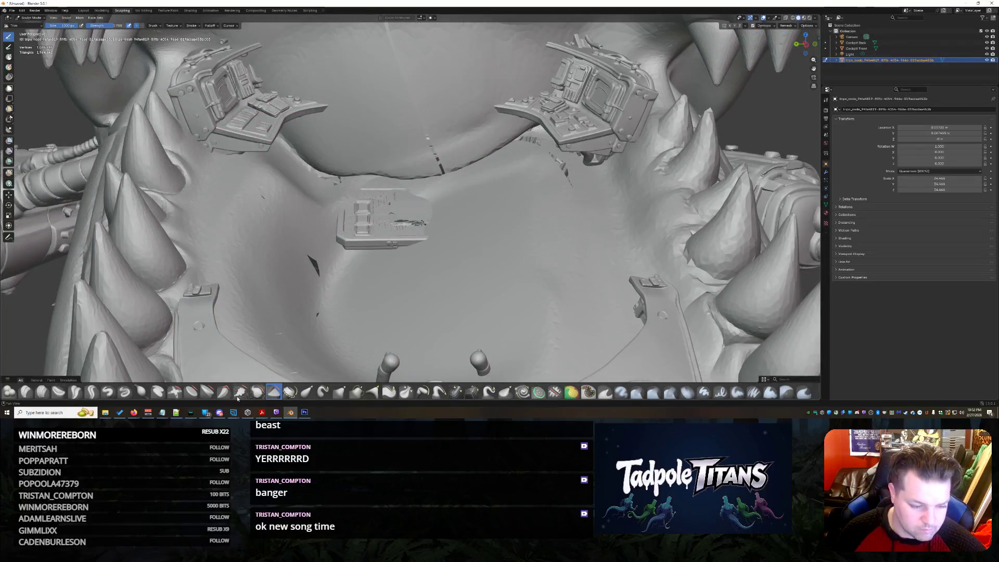
left_click(208, 393)
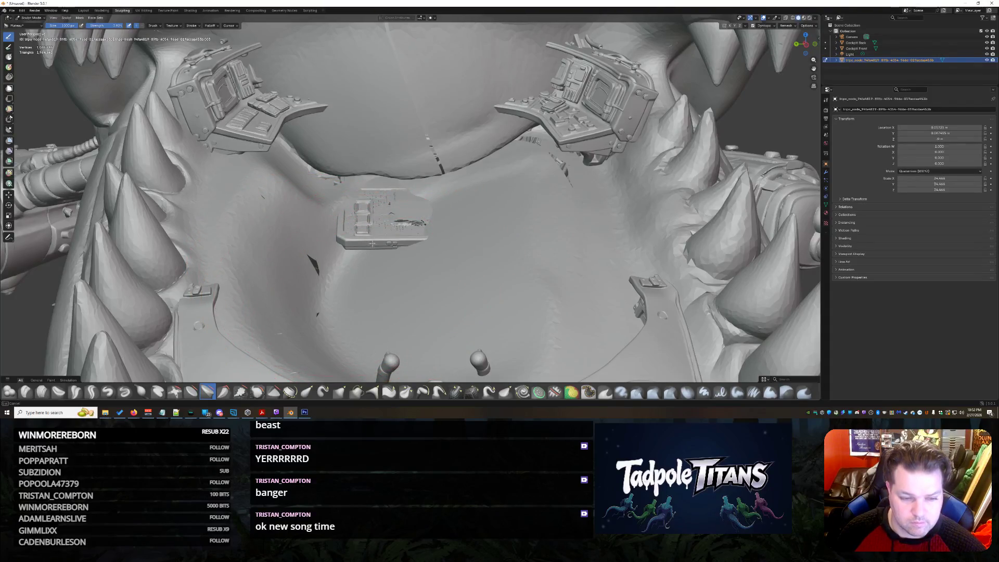
Step: Undo the stray floor strokes until both consoles regain full detail and the floor fills back in
key("ctrl+z")
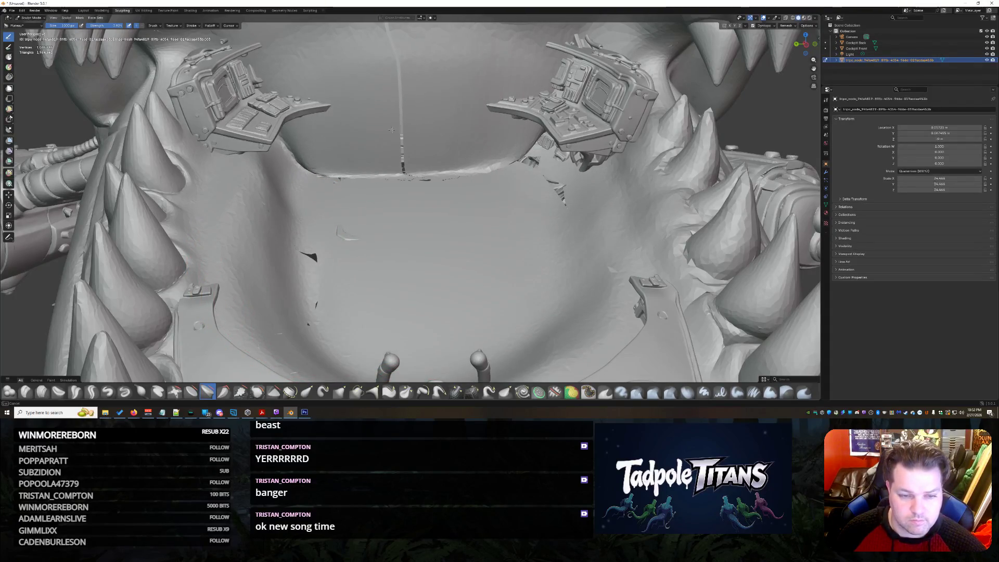
key("ctrl+shift+z")
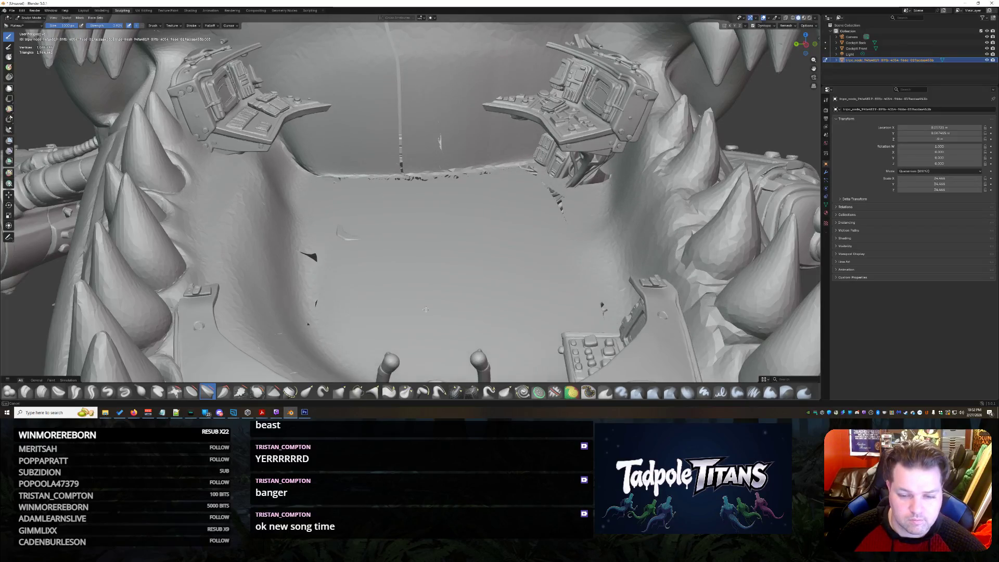
key("ctrl+shift+z")
key("ctrl+shift+z")
key("ctrl+shift+z")
key("ctrl+shift+z")
key("ctrl+shift+z")
key("ctrl+shift+z")
key("ctrl+shift+z")
key("ctrl+shift+z")
key("ctrl+shift+z")
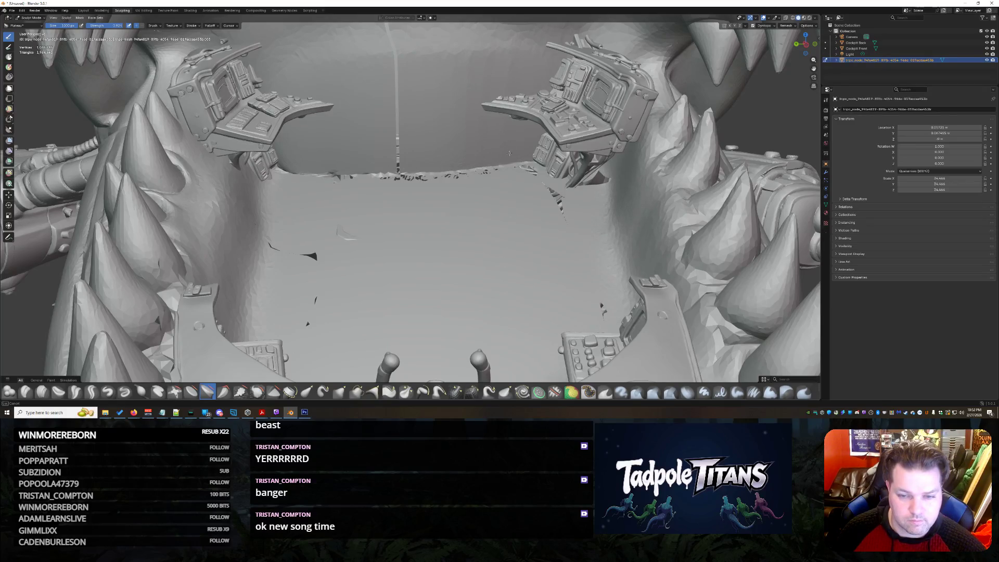
key("ctrl+shift+z")
key("ctrl+shift+z")
key("ctrl+shift+z")
key("ctrl+shift+z")
key("ctrl+shift+z")
key("ctrl+shift+z")
mouse_move(451, 142)
middle_mouse_down()
mouse_move(438, 244)
mouse_move(409, 133)
middle_mouse_up()
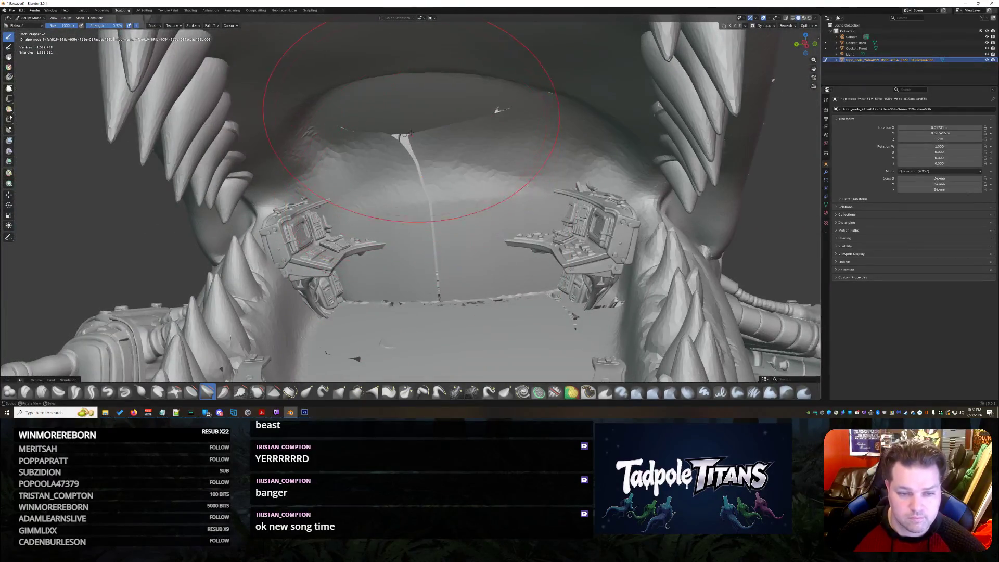
key("ctrl+z")
key("ctrl+z")
key("ctrl+z")
key("ctrl+z")
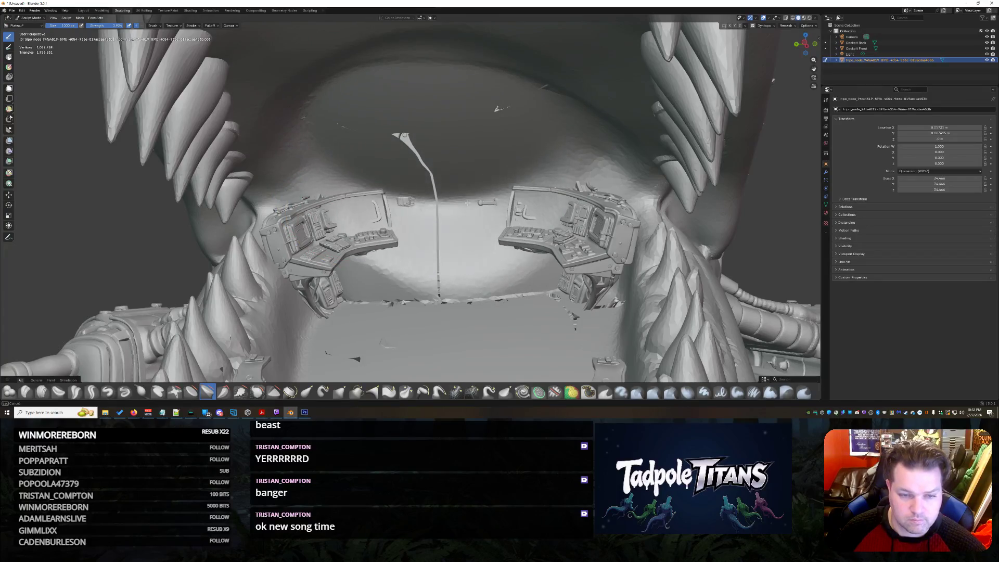
key("ctrl+z")
key("ctrl+z")
key("ctrl+z")
key("ctrl+z")
key("ctrl+z")
key("ctrl+z")
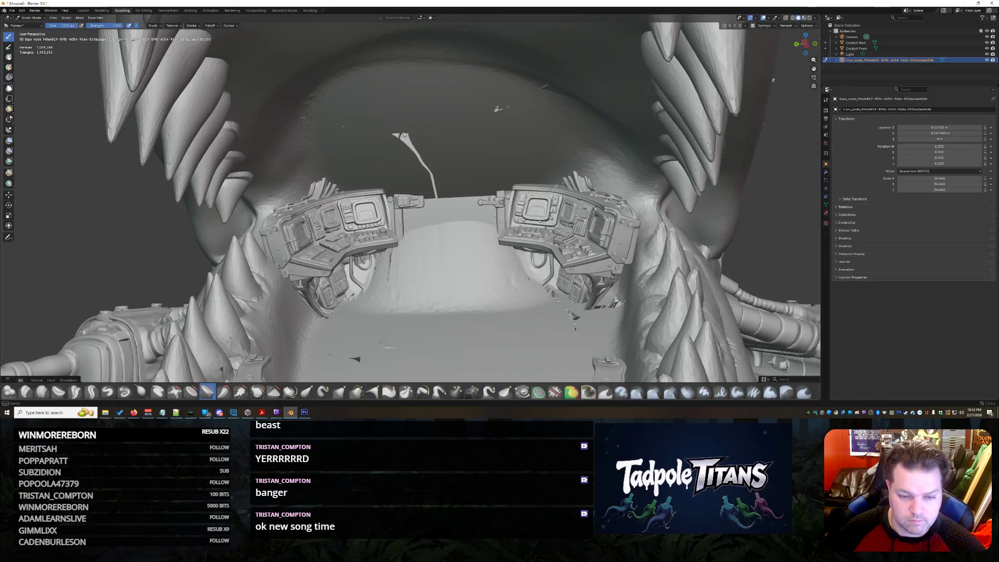
key("ctrl+z")
key("ctrl+z")
key("ctrl+z")
key("ctrl+z")
Step: Hide the bright raised piece and the brackets and pole beside the right console
mouse_move(459, 230)
middle_mouse_down()
mouse_move(476, 204)
mouse_move(438, 198)
mouse_move(424, 334)
mouse_move(435, 289)
mouse_move(446, 290)
mouse_move(445, 256)
middle_mouse_up()
scroll(476, 205, "down", 4)
scroll(437, 199, "up", 5)
scroll(416, 196, "up", 3)
key("h")
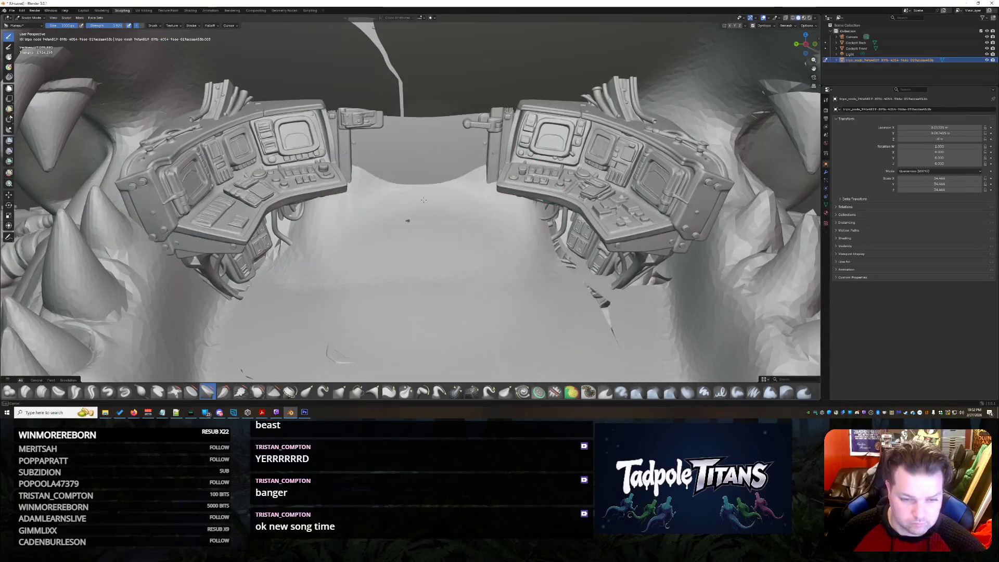
key("h")
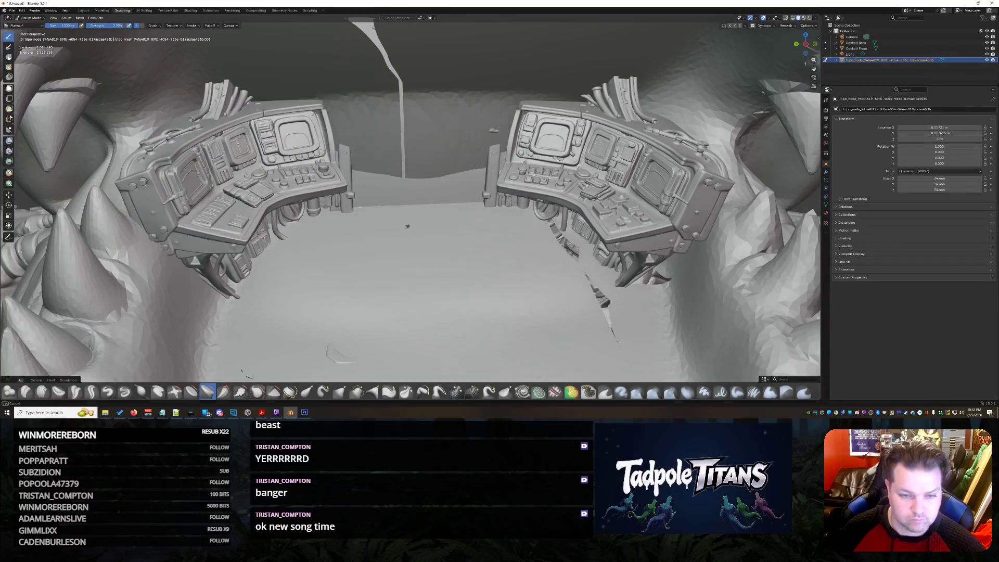
left_click(256, 392)
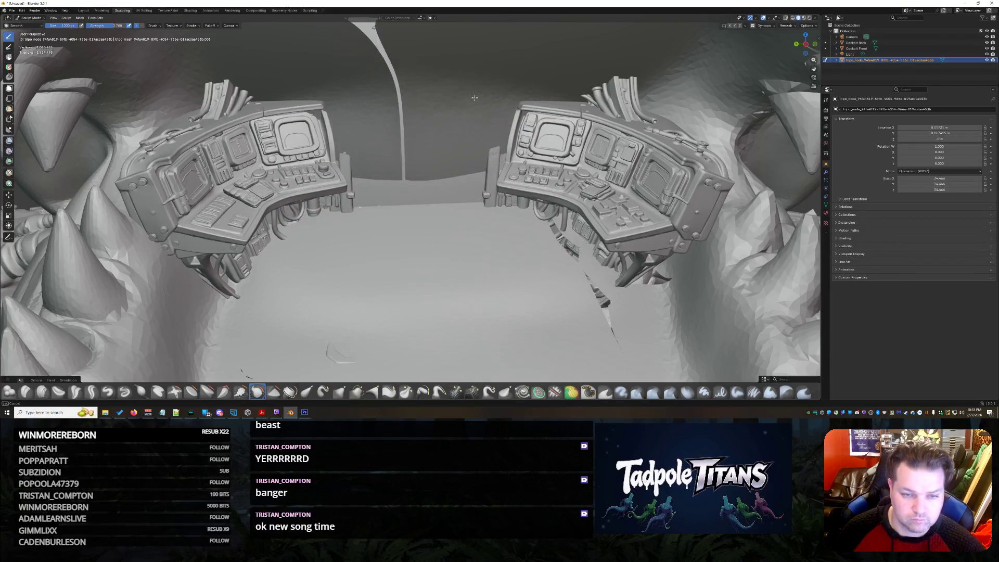
Step: Pull the mouth's roof down into a rounded bulge extending over the floor above the consoles
left_click(274, 391)
left_click_drag(367, 101, 452, 85)
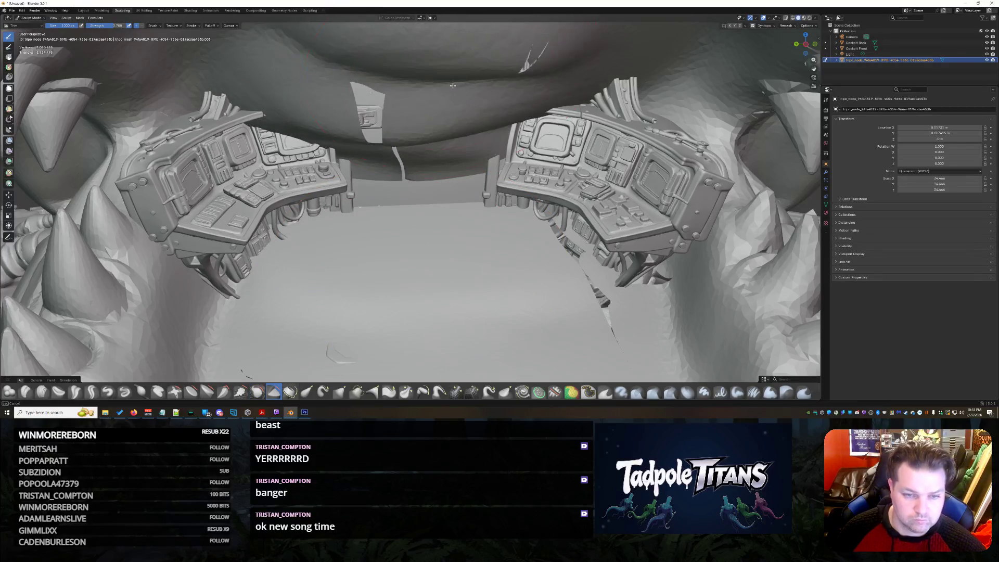
scroll(377, 225, "down", 5)
scroll(377, 225, "down", 5)
scroll(377, 224, "down", 4)
mouse_move(377, 226)
middle_mouse_down()
mouse_move(468, 227)
mouse_move(626, 275)
mouse_move(620, 59)
middle_mouse_up()
scroll(469, 227, "up", 5)
scroll(483, 227, "up", 4)
scroll(502, 228, "up", 4)
scroll(501, 227, "down", 8)
scroll(624, 172, "down", 3)
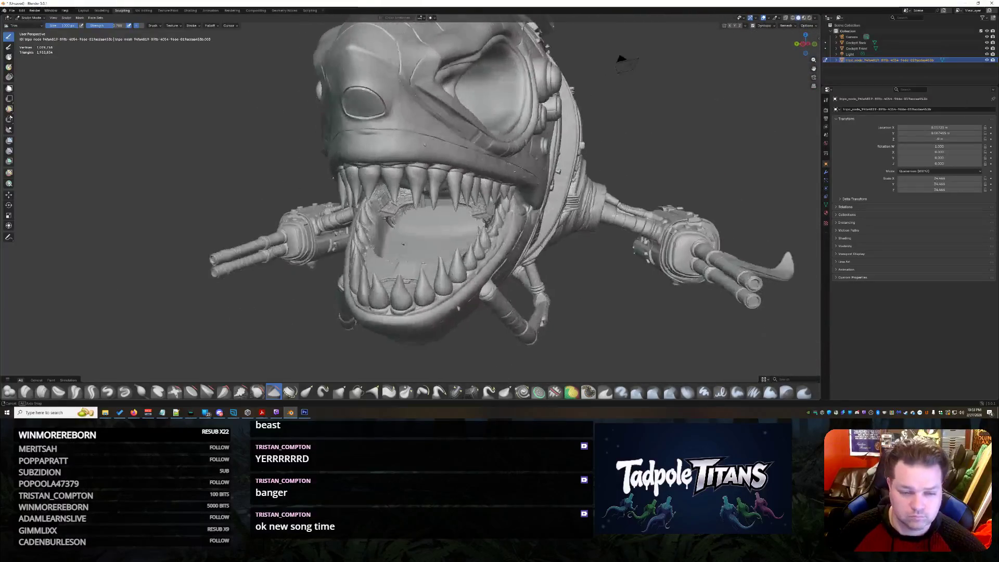
scroll(620, 59, "up", 3)
scroll(469, 204, "up", 4)
scroll(329, 347, "up", 3)
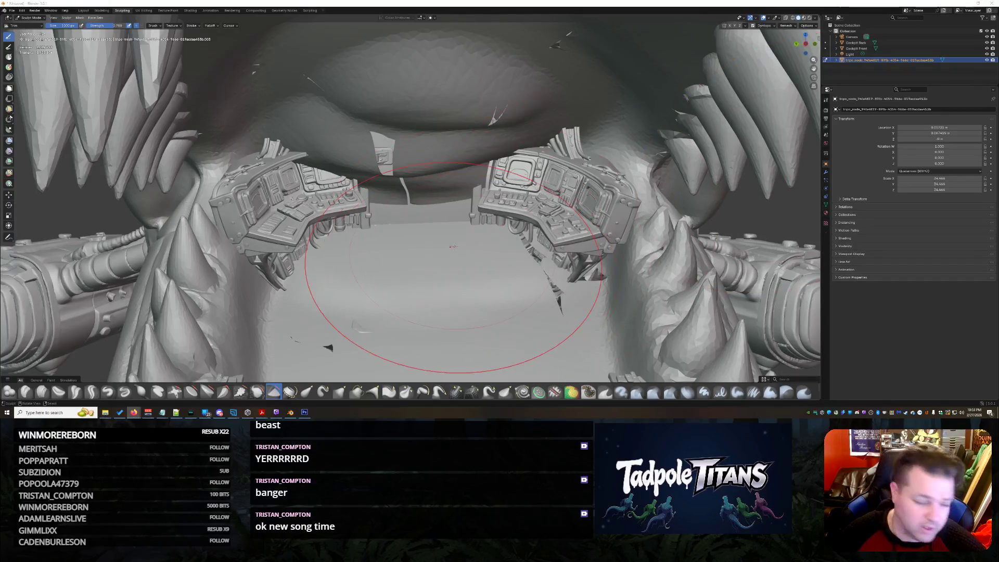
scroll(468, 265, "up", 1)
scroll(461, 229, "down", 1)
mouse_move(461, 229)
middle_mouse_down()
mouse_move(465, 247)
mouse_move(457, 190)
middle_mouse_up()
scroll(458, 190, "up", 2)
scroll(426, 191, "up", 2)
scroll(425, 190, "down", 2)
scroll(375, 234, "up", 2)
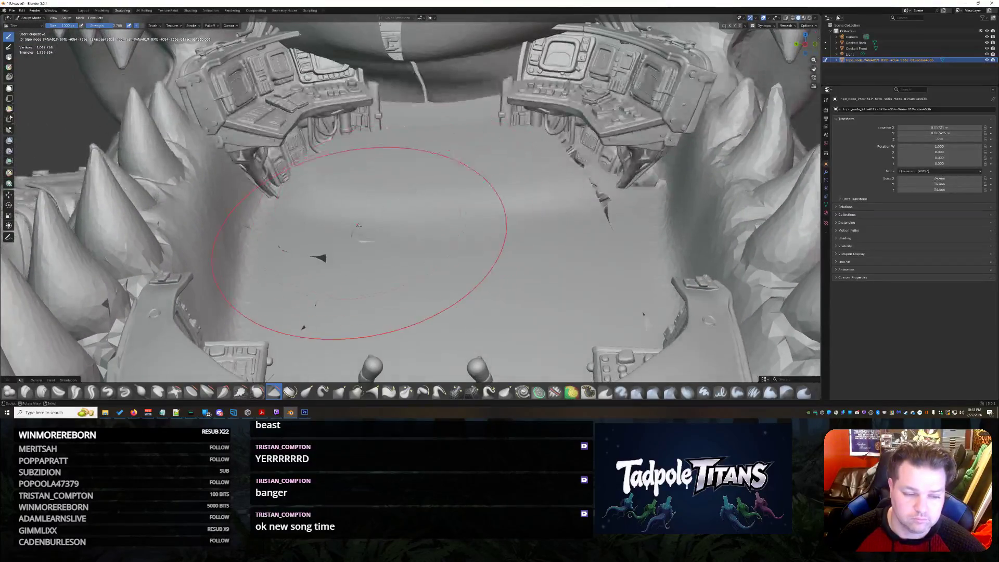
left_click_drag(338, 248, 479, 194)
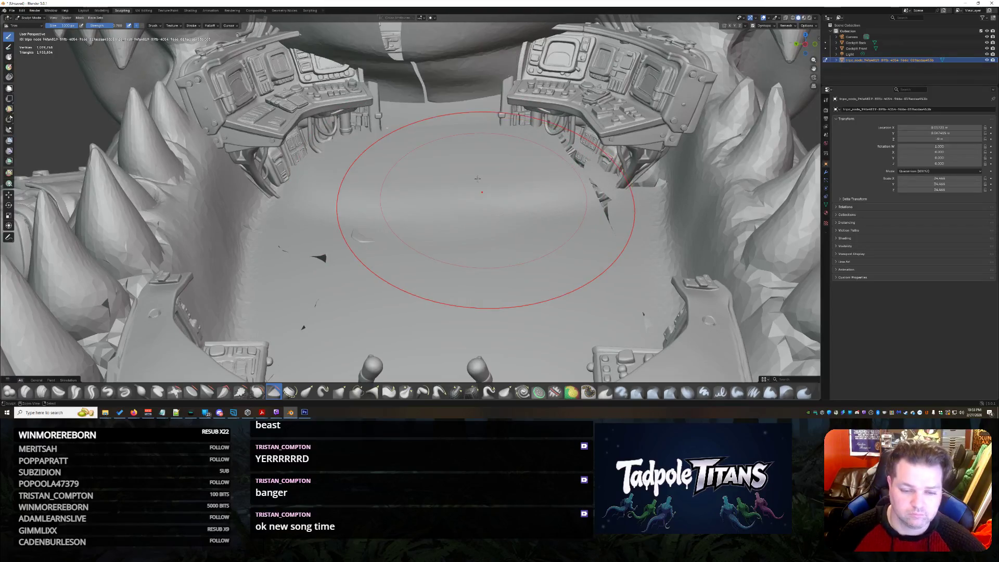
scroll(437, 172, "down", 6)
scroll(432, 190, "up", 6)
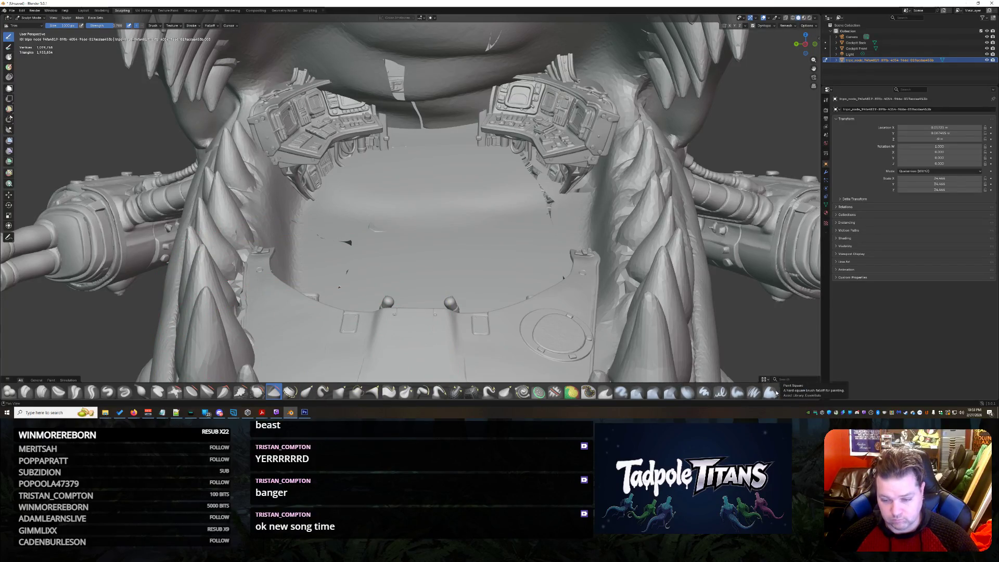
Step: Try another brush on the mouth floor after the dynamic-topology refusal
left_click(621, 393)
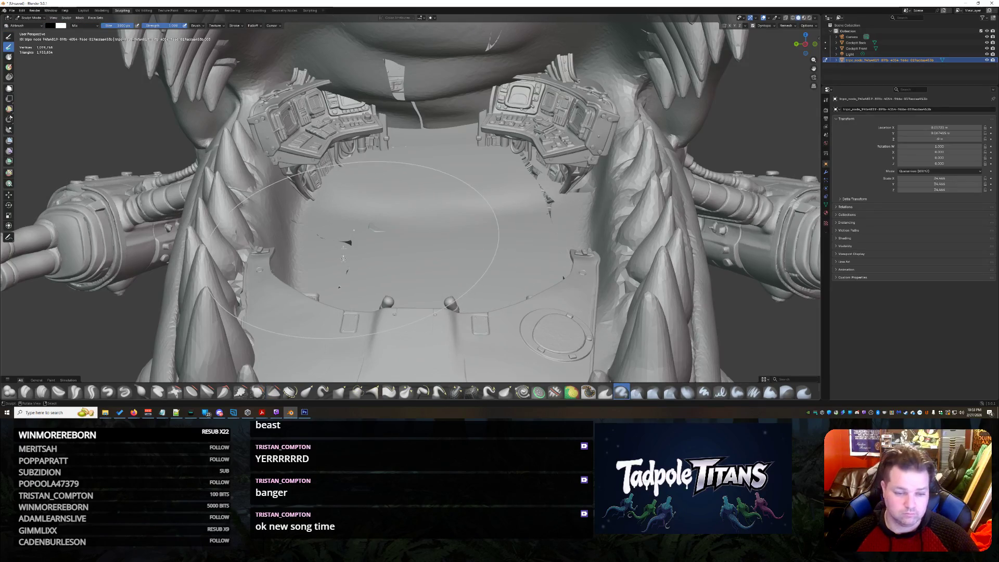
left_click(363, 235)
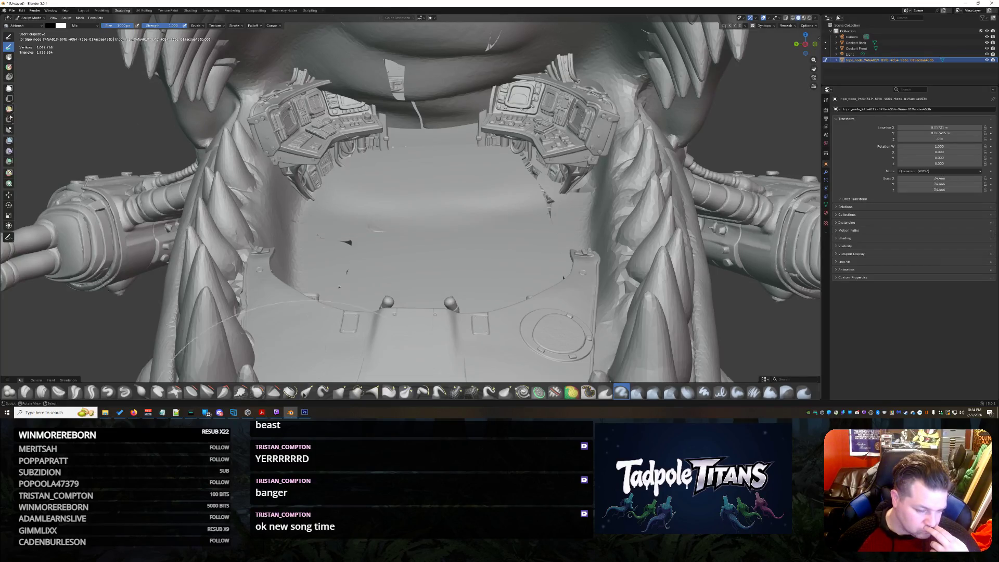
scroll(356, 237, "down", 1)
scroll(355, 238, "down", 3)
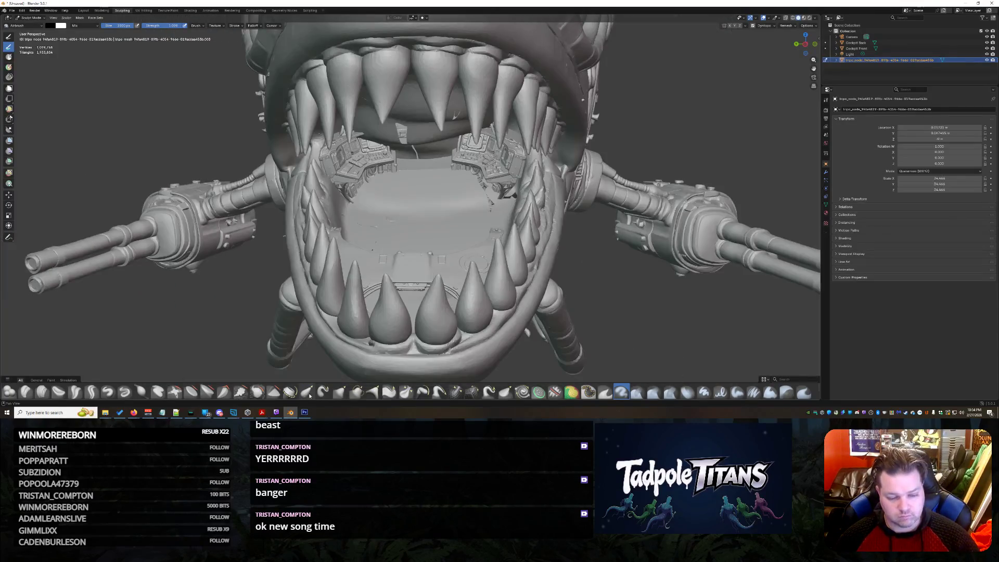
Step: Undo two recent changes under the cockpit panel after inspecting from the side and front
left_click(306, 392)
scroll(392, 255, "up", 2)
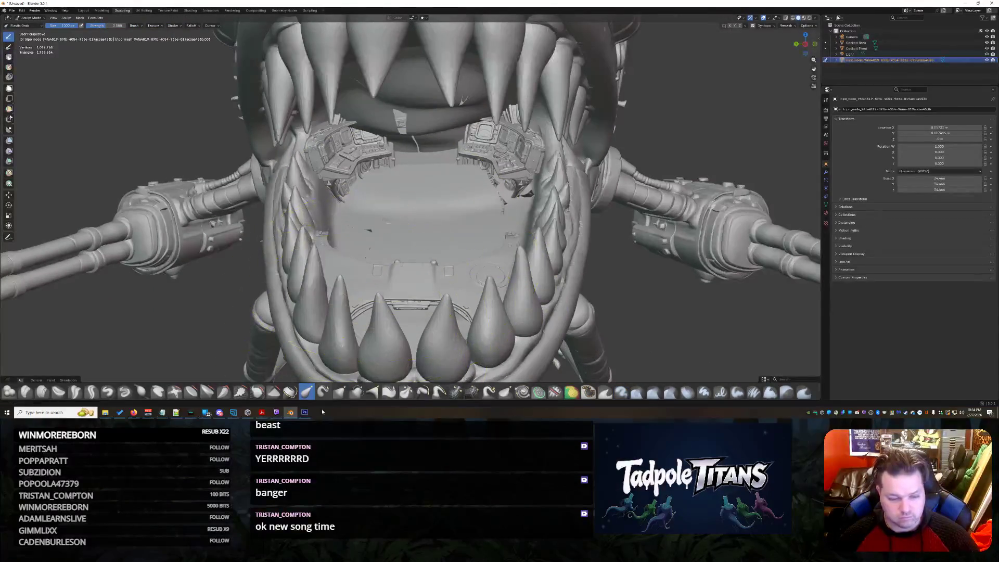
mouse_move(346, 309)
middle_mouse_down()
mouse_move(509, 249)
mouse_move(513, 261)
mouse_move(409, 188)
middle_mouse_up()
scroll(509, 250, "up", 5)
scroll(508, 250, "down", 4)
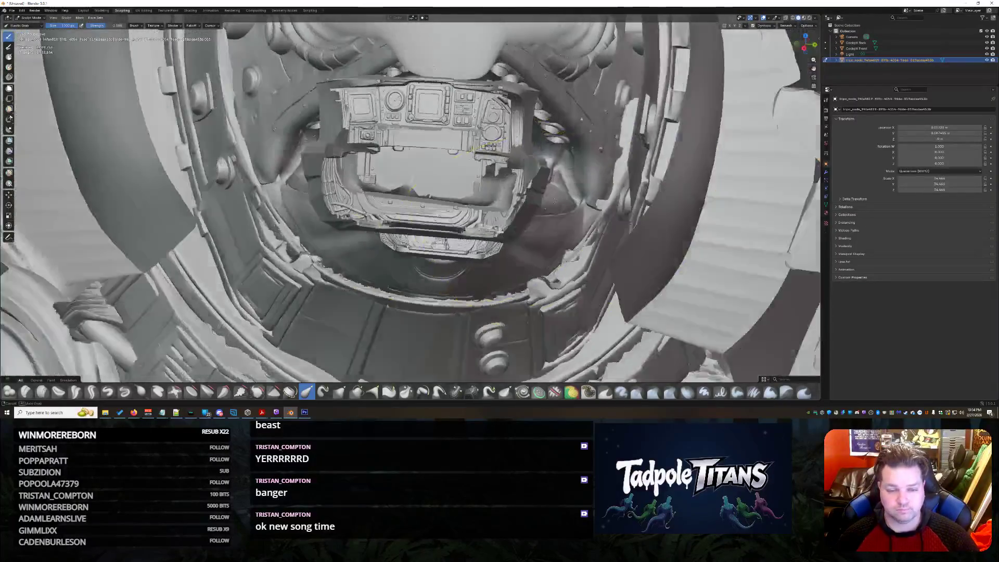
middle_click_drag(474, 147, 460, 165)
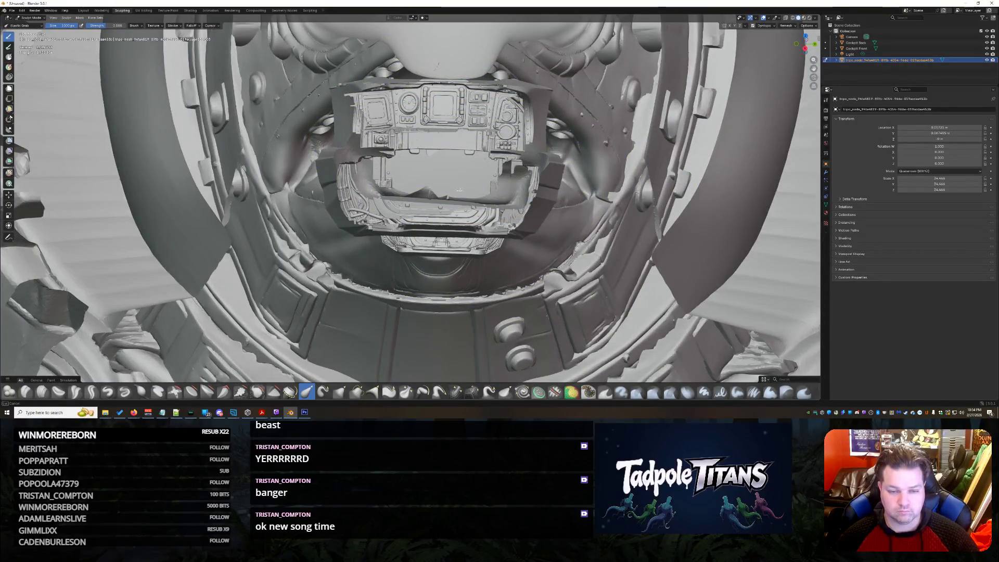
key("ctrl+z")
key("ctrl+z")
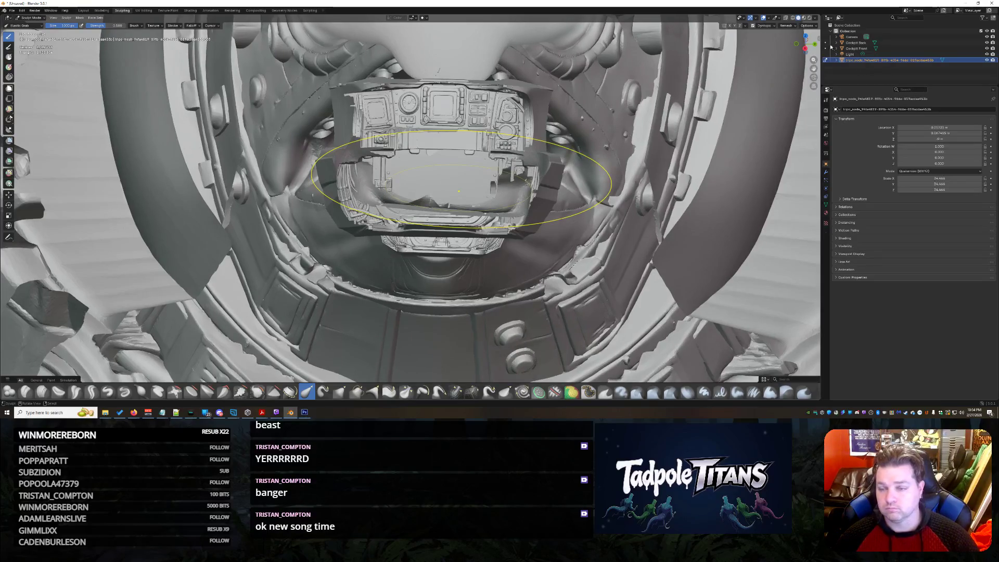
key("ctrl+z")
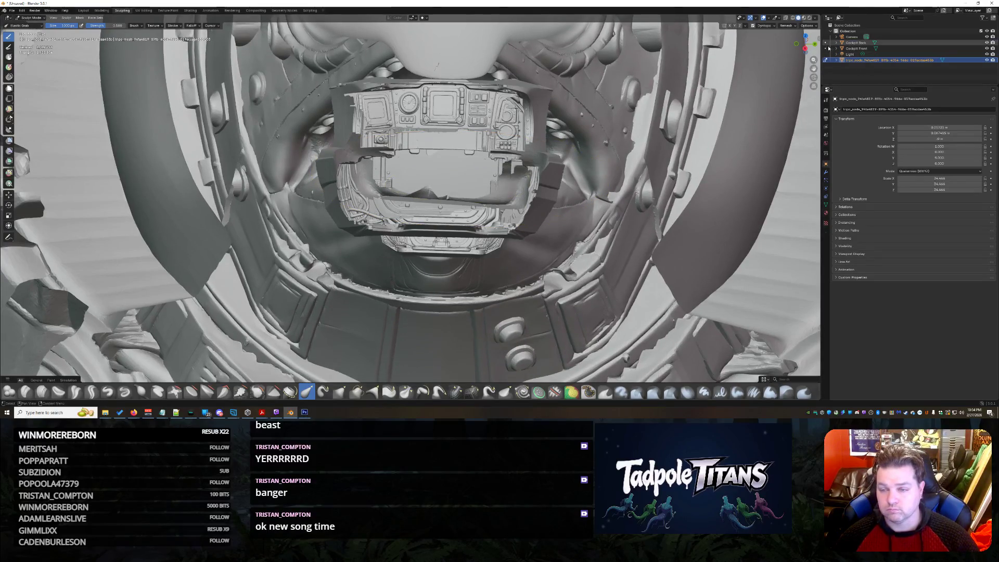
Step: Hide Cockpit Front in the outliner and keep the shark model as the sculpt target
left_click(825, 48)
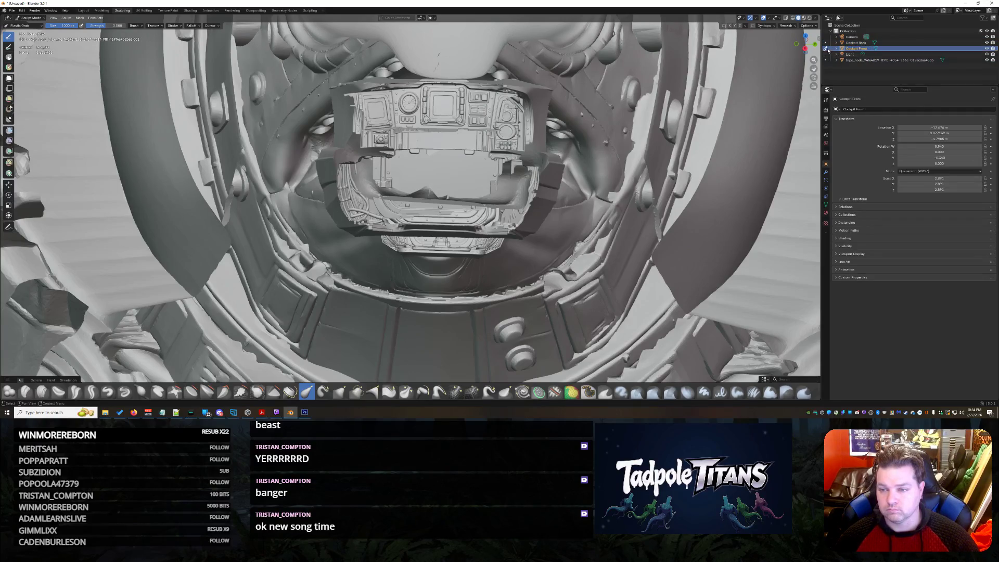
left_click(825, 59)
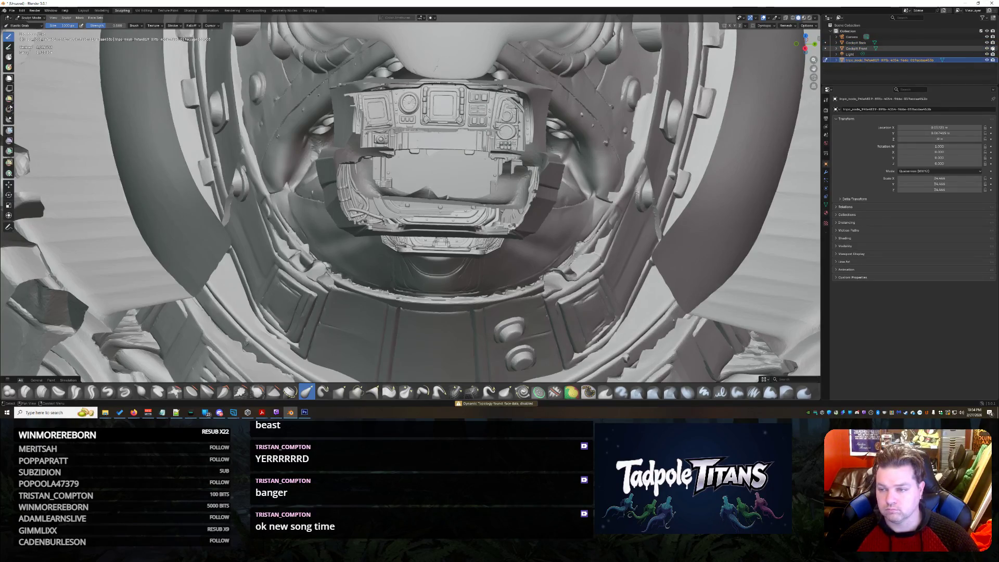
left_click(986, 48)
mouse_move(468, 234)
middle_mouse_down()
mouse_move(538, 173)
mouse_move(664, 144)
mouse_move(523, 245)
middle_mouse_up()
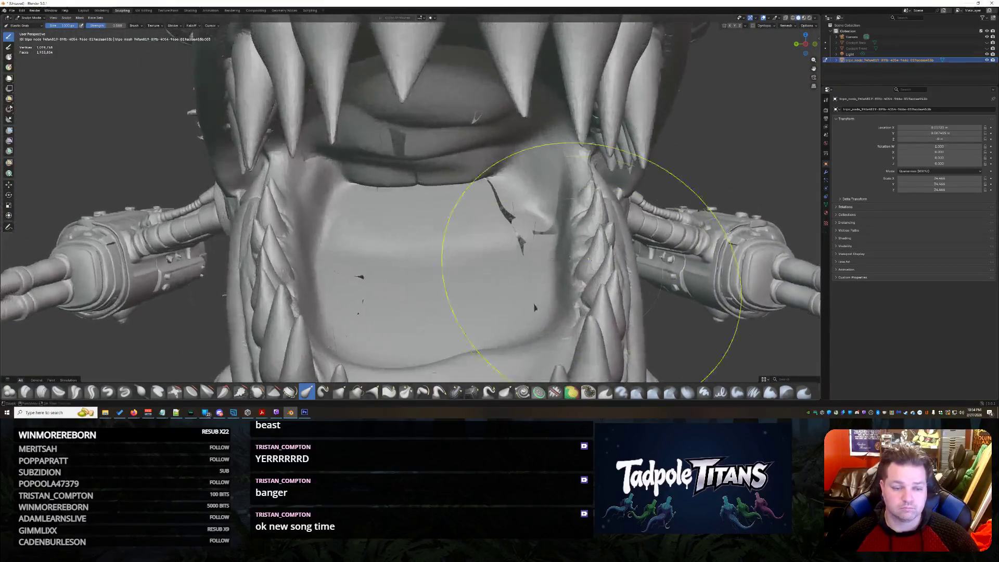
scroll(513, 260, "up", 3)
scroll(433, 287, "down", 3)
Step: Push the upper lip surface downward with the grab brush, then unhide the cockpit objects with Alt+H
key("g")
mouse_move(437, 180)
left_mouse_down()
mouse_move(458, 125)
mouse_move(386, 230)
left_mouse_up()
scroll(383, 219, "down", 5)
scroll(383, 219, "down", 4)
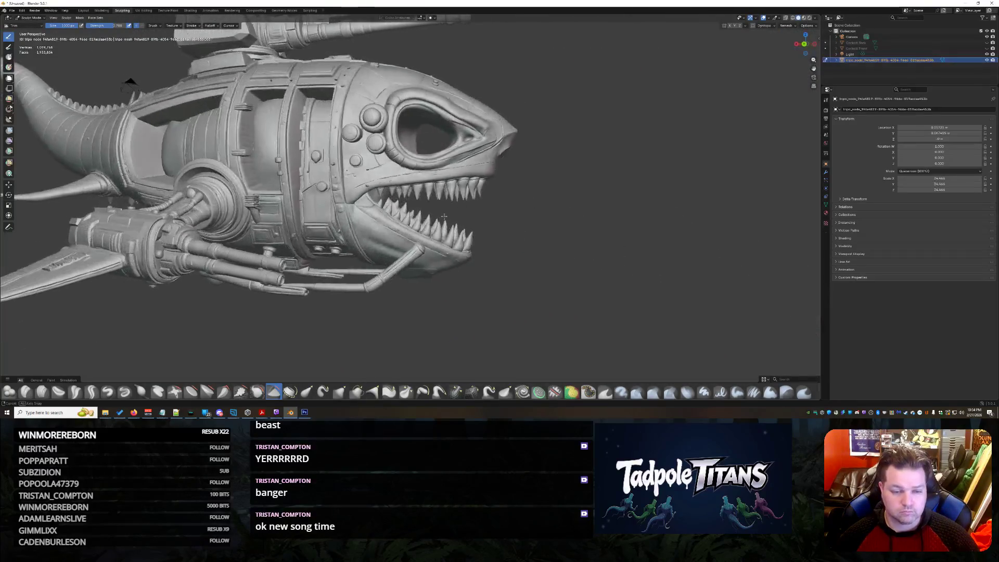
mouse_move(382, 218)
middle_mouse_down()
mouse_move(442, 266)
mouse_move(453, 251)
mouse_move(424, 88)
middle_mouse_up()
scroll(419, 243, "up", 6)
scroll(442, 265, "up", 2)
scroll(452, 250, "up", 2)
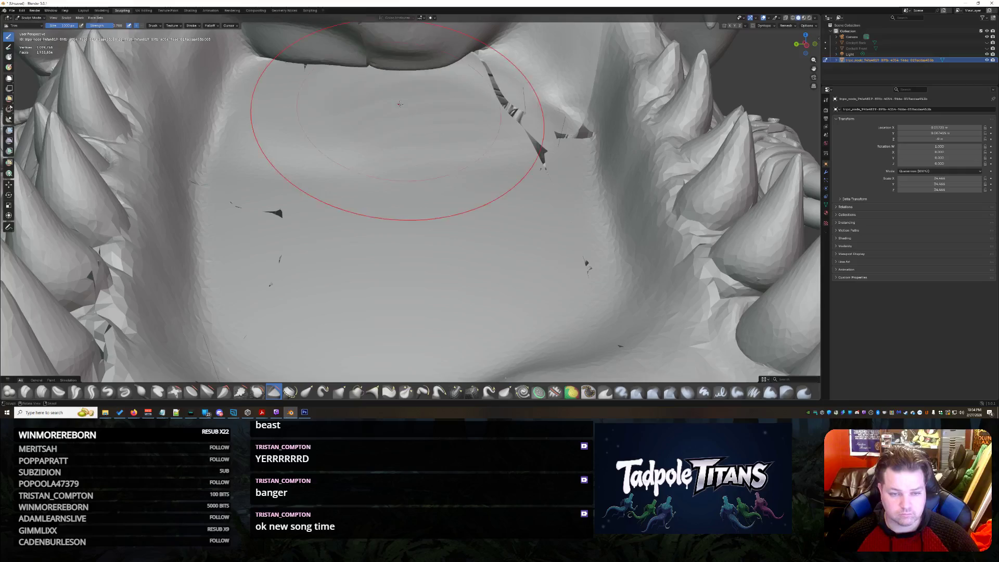
scroll(428, 207, "down", 2)
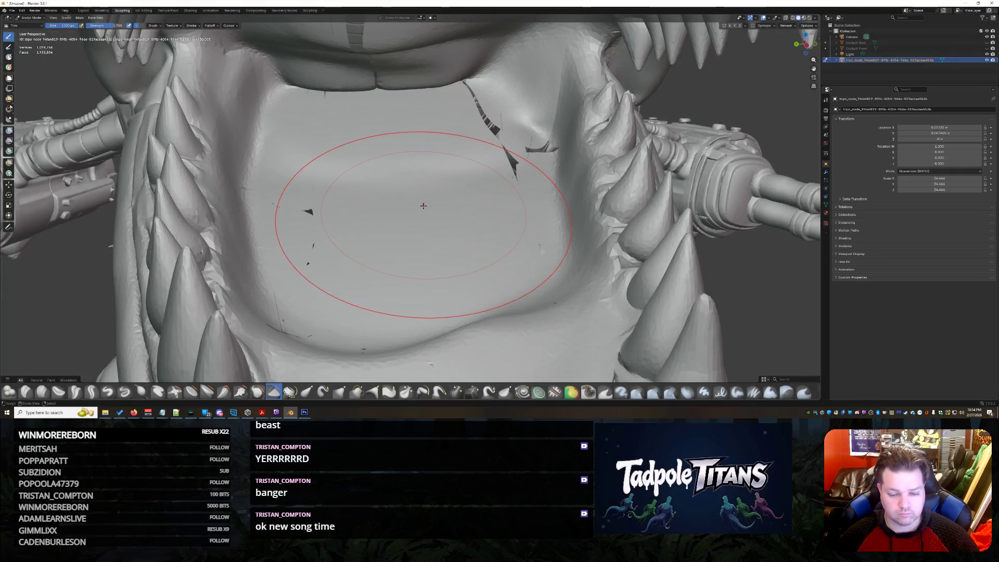
key("alt+h")
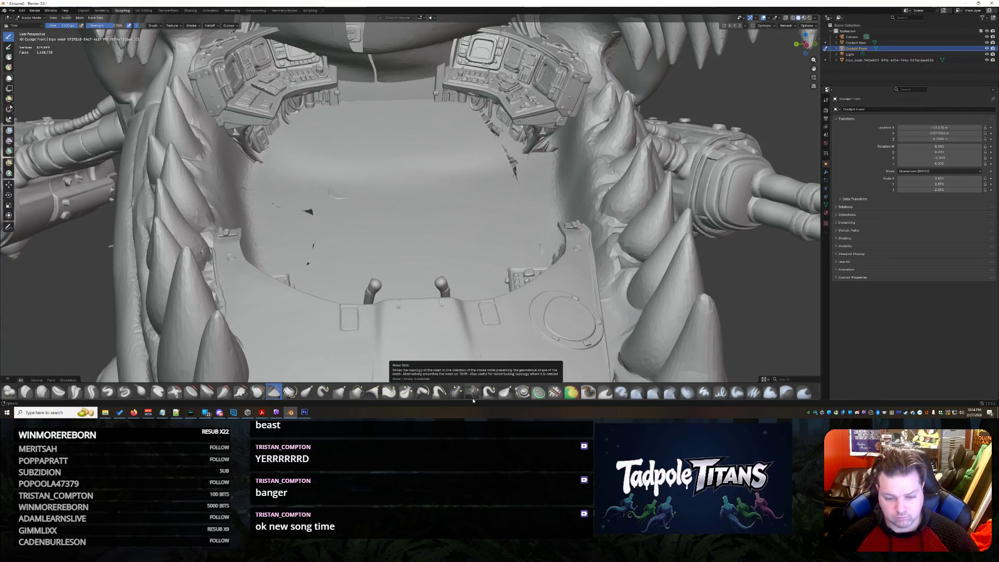
Step: Delete the tripo_node shark model from the outliner, leaving only the two cockpit pieces
left_click(457, 392)
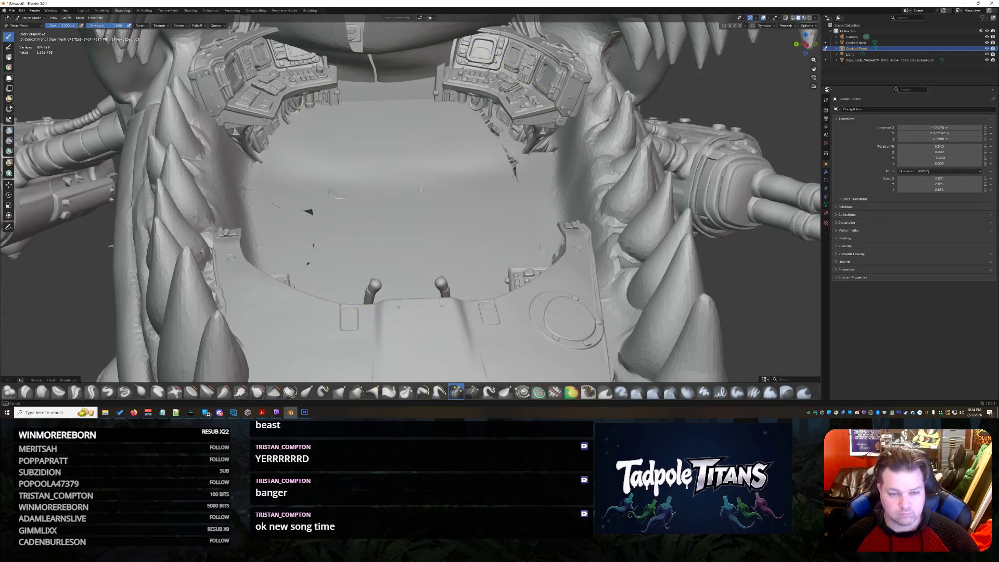
scroll(545, 173, "down", 8)
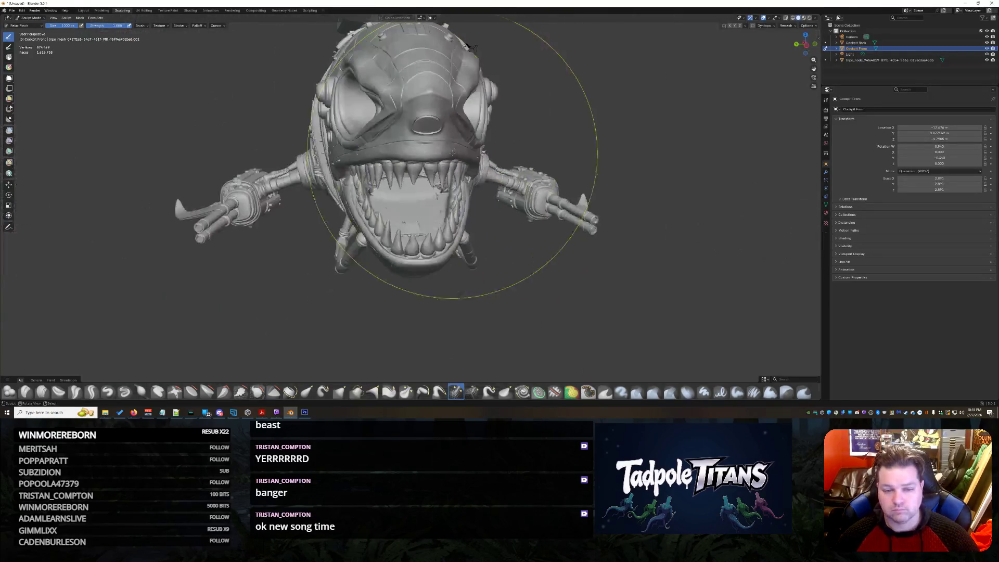
left_click(902, 61)
right_click(903, 61)
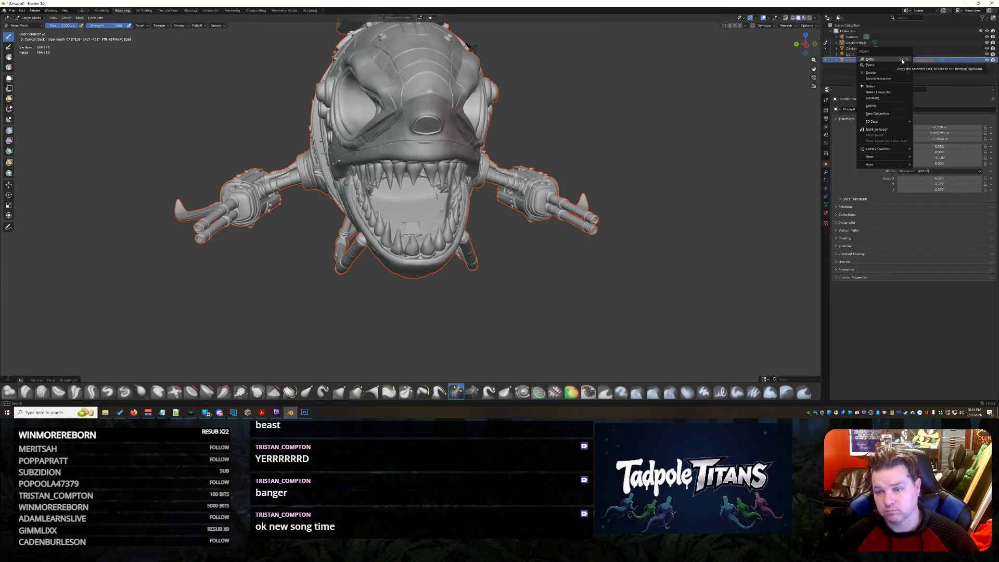
left_click(882, 78)
mouse_move(595, 156)
middle_mouse_down()
mouse_move(54, 133)
mouse_move(366, 162)
mouse_move(414, 180)
middle_mouse_up()
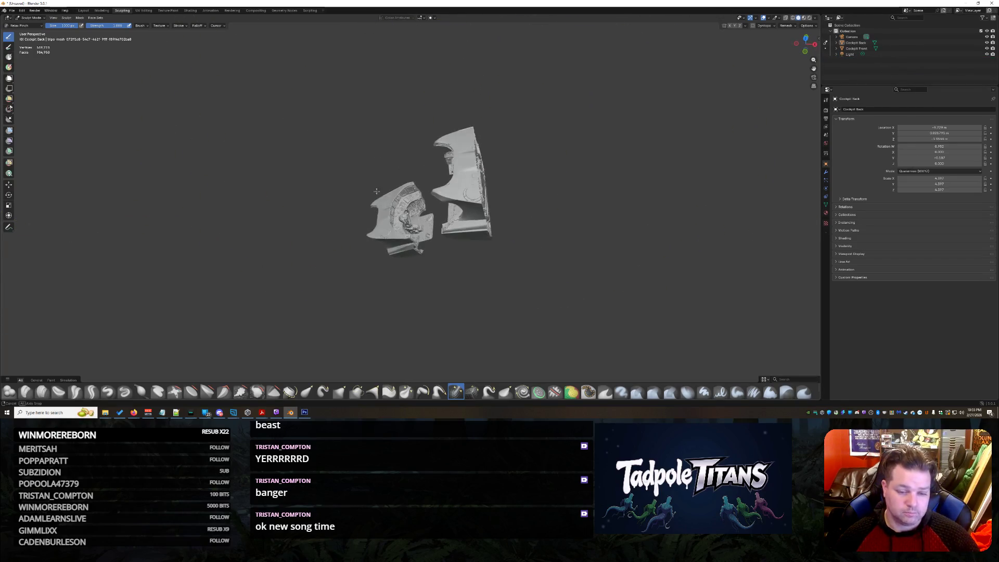
scroll(437, 187, "up", 5)
scroll(453, 196, "up", 3)
scroll(469, 199, "up", 3)
mouse_move(468, 200)
middle_mouse_down()
mouse_move(466, 213)
mouse_move(441, 197)
middle_mouse_up()
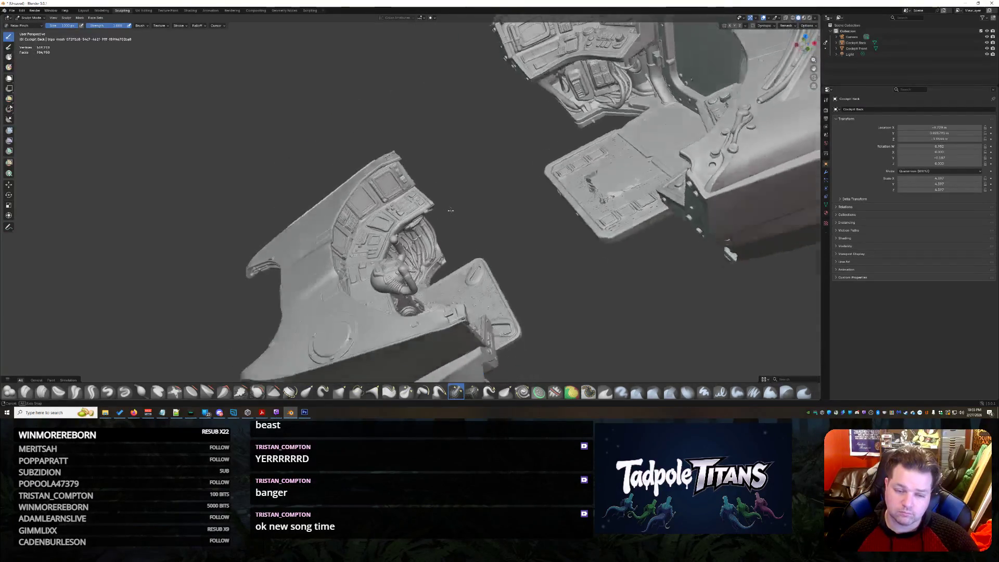
scroll(441, 197, "down", 3)
scroll(440, 197, "down", 3)
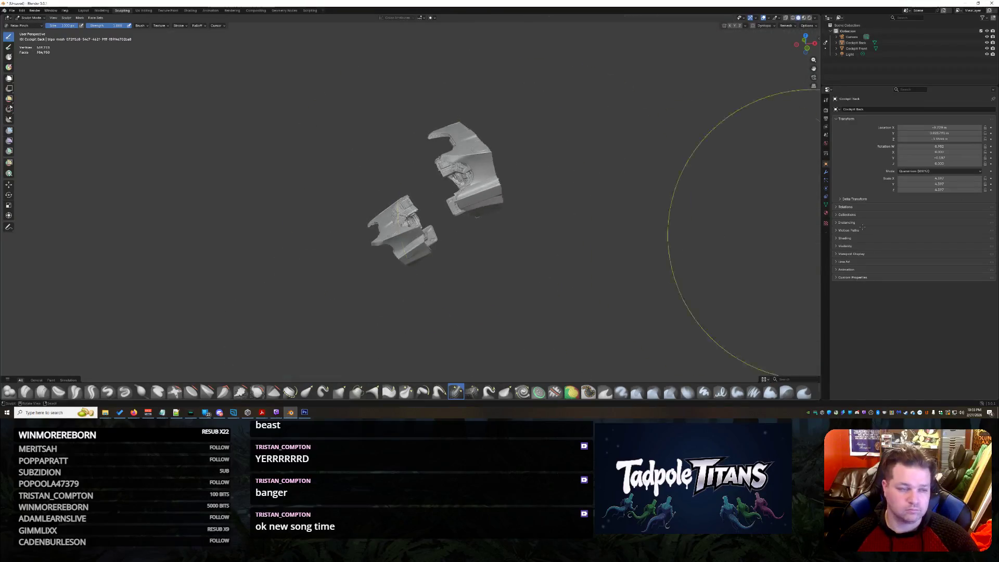
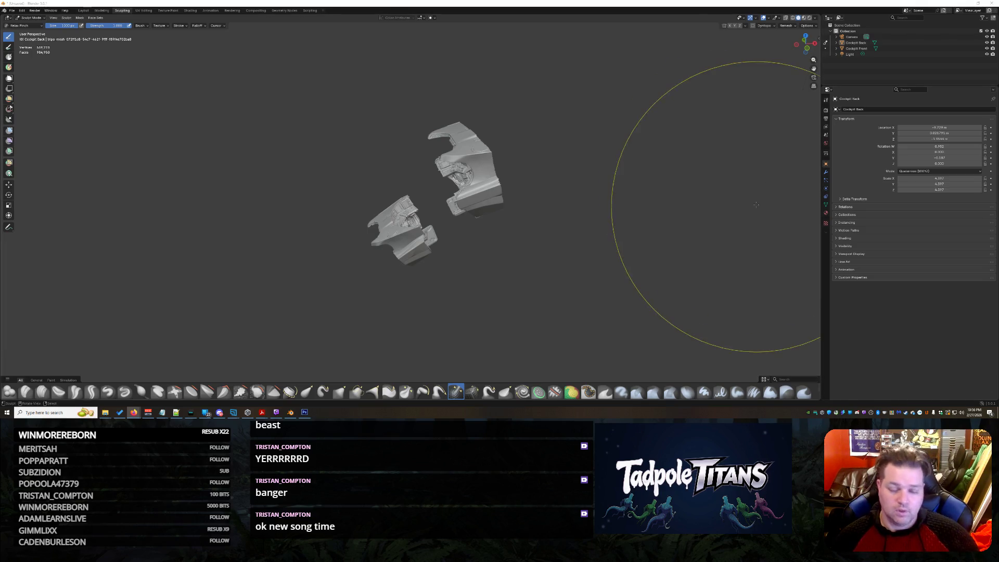
scroll(536, 226, "up", 3)
scroll(540, 235, "up", 5)
Step: Orbit in to a close view of the cockpit front underside
middle_click_drag(539, 235, 615, 235)
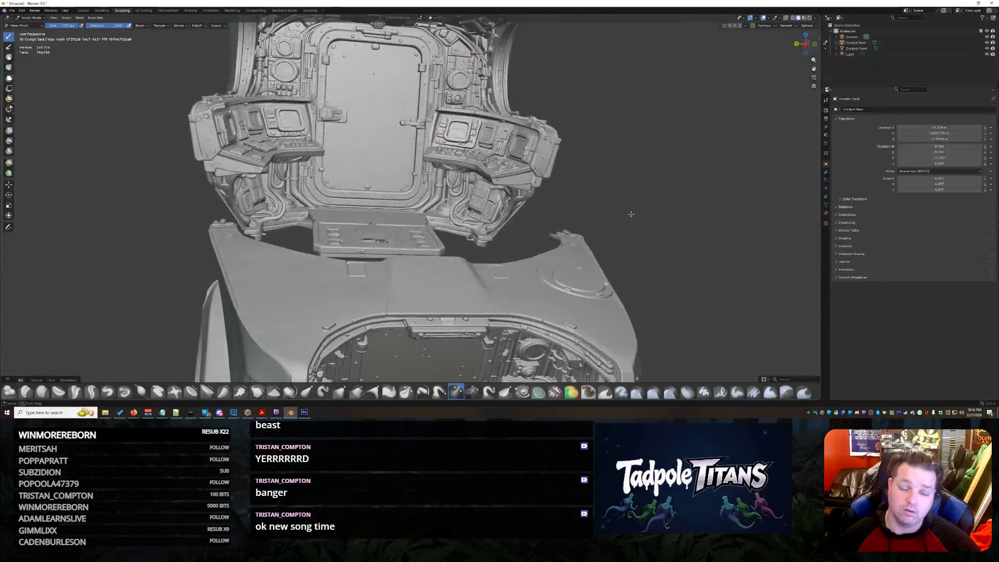
mouse_move(615, 235)
middle_mouse_down()
mouse_move(500, 230)
mouse_move(569, 251)
mouse_move(549, 257)
mouse_move(589, 209)
mouse_move(514, 243)
mouse_move(575, 223)
mouse_move(398, 251)
middle_mouse_up()
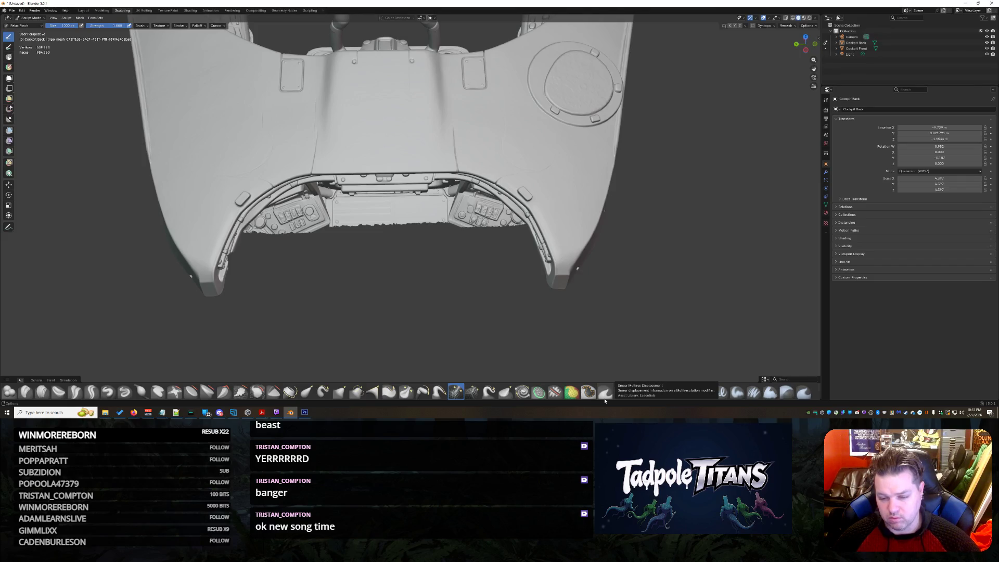
Step: Pick the Smear Multires Displacement brush and attempt strokes, which fail outside multiresolution mode
left_click(605, 393)
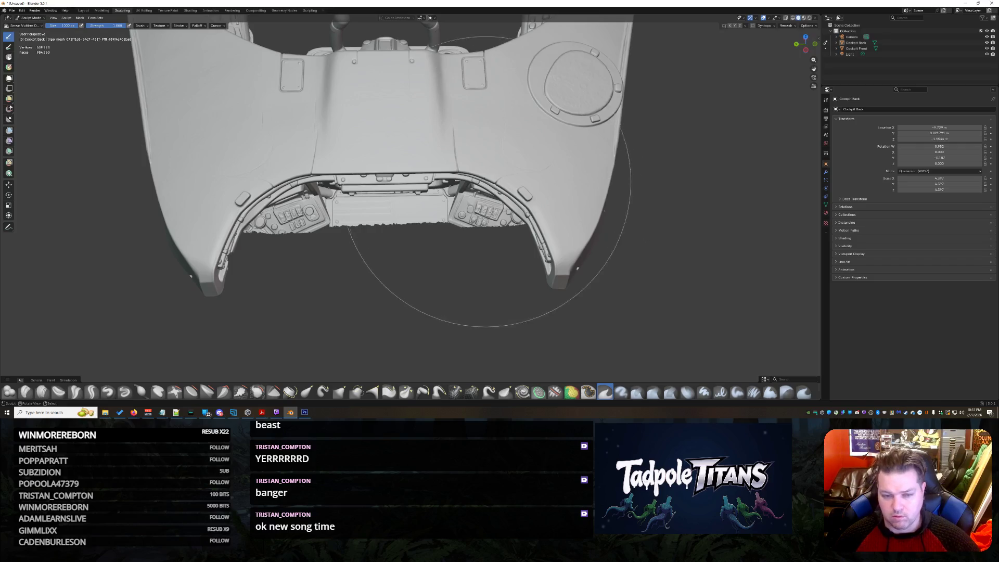
left_click(392, 207)
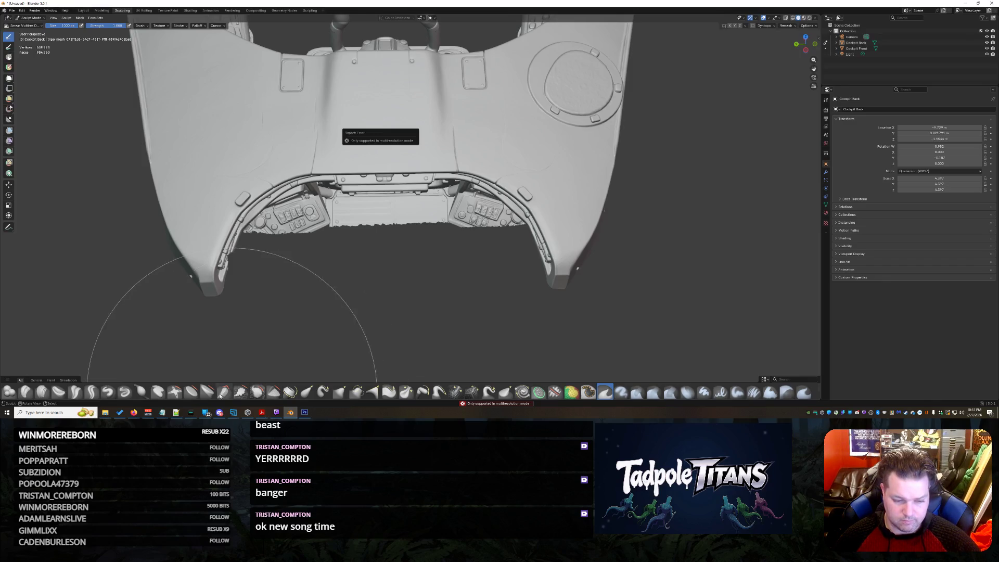
left_click(388, 185)
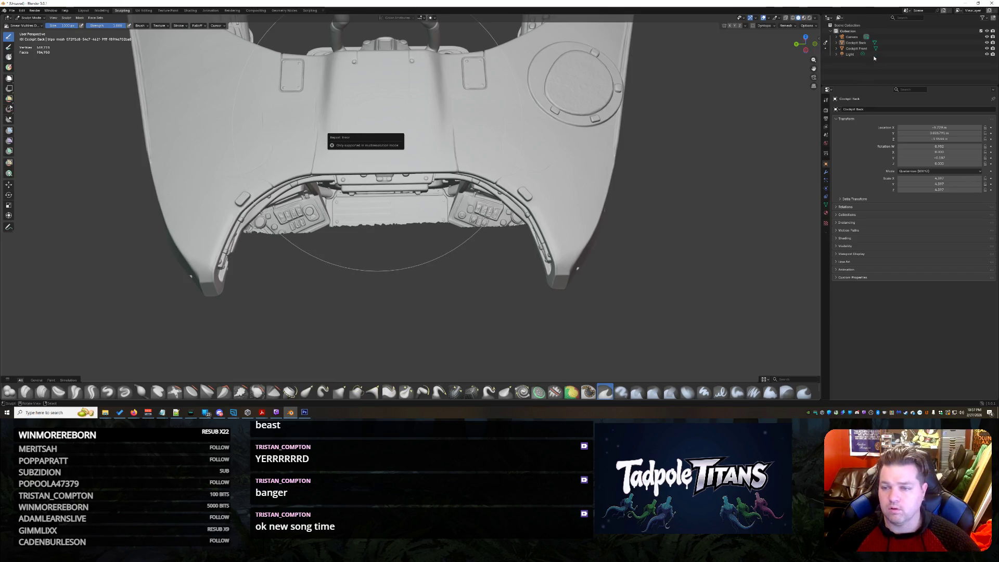
Step: Make Cockpit Front the sculpt object and soften the hood and dashboard edge with another brush
left_click(844, 47)
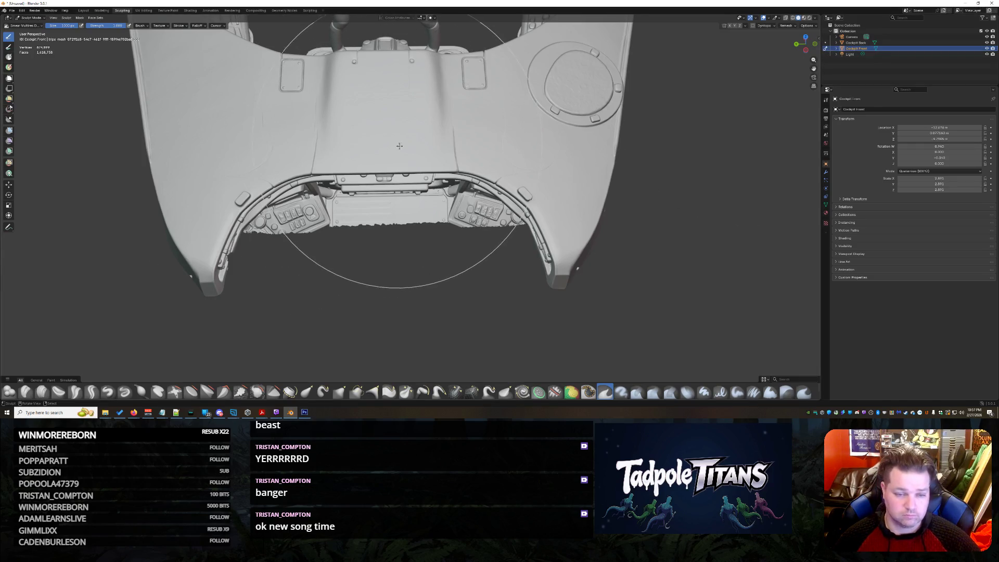
left_click(395, 161)
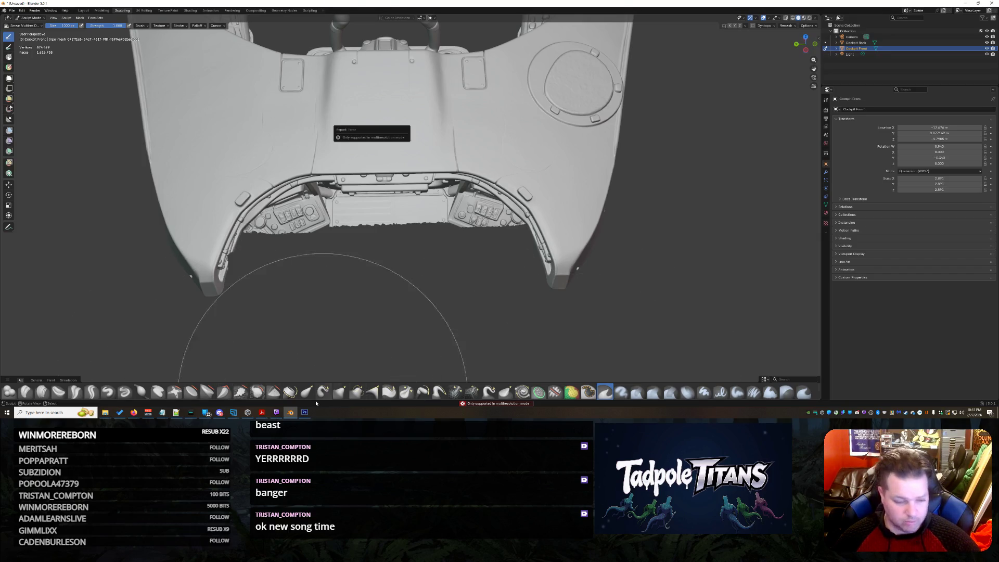
left_click(207, 392)
left_click_drag(399, 128, 437, 117)
left_click_drag(281, 183, 515, 183)
mouse_move(661, 242)
middle_mouse_down()
mouse_move(597, 248)
mouse_move(282, 346)
middle_mouse_up()
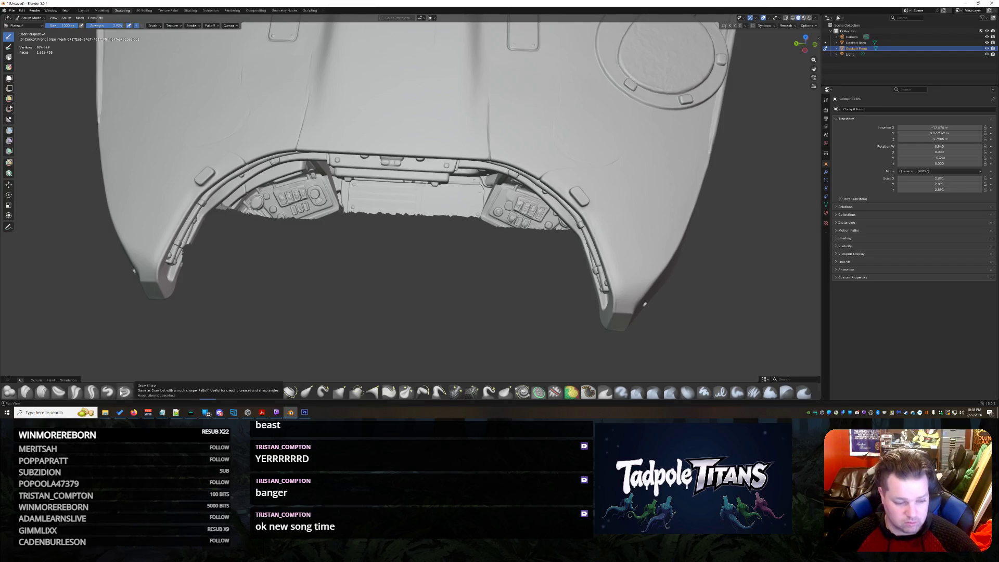
Step: Try Draw Sharp, Relax Slide and another brush while viewing the hood from several angles
left_click(125, 390)
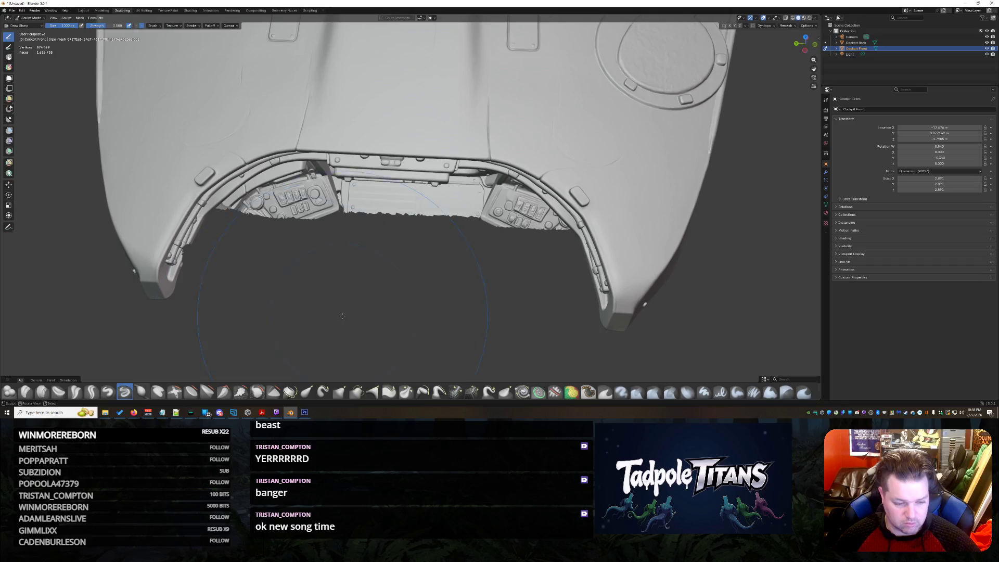
scroll(390, 234, "down", 3)
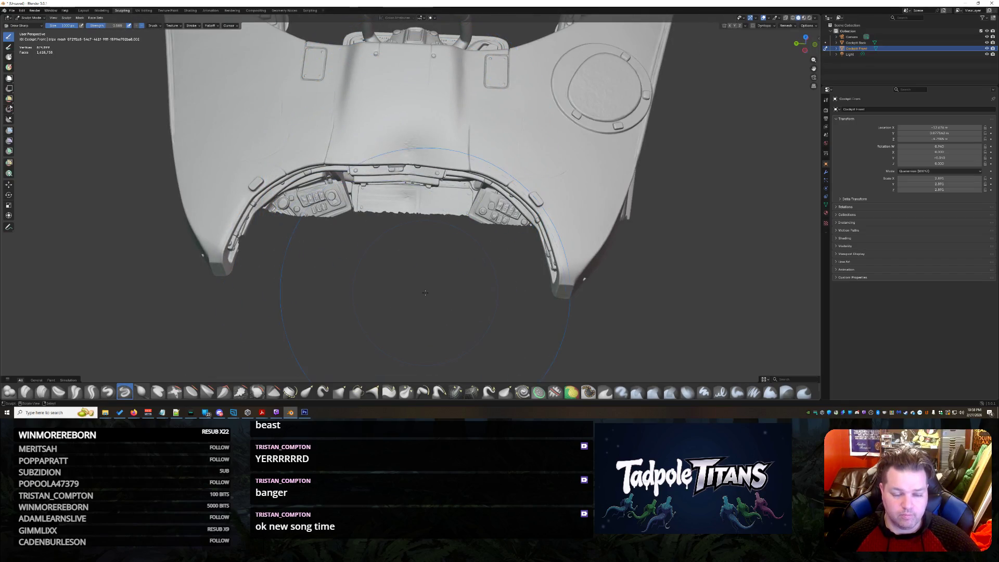
scroll(425, 293, "up", 3)
mouse_move(425, 293)
middle_mouse_down()
mouse_move(456, 252)
mouse_move(412, 280)
middle_mouse_up()
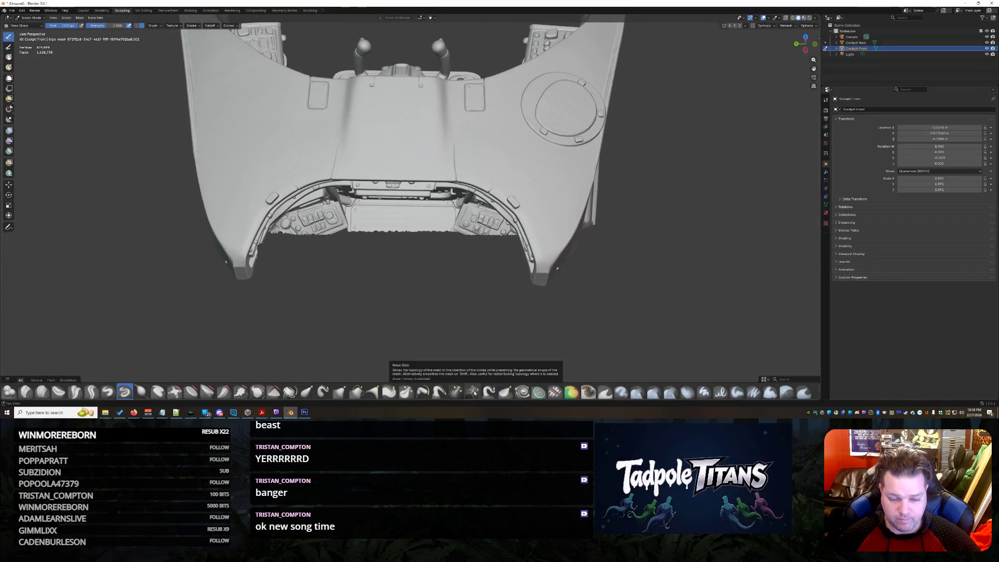
left_click(474, 393)
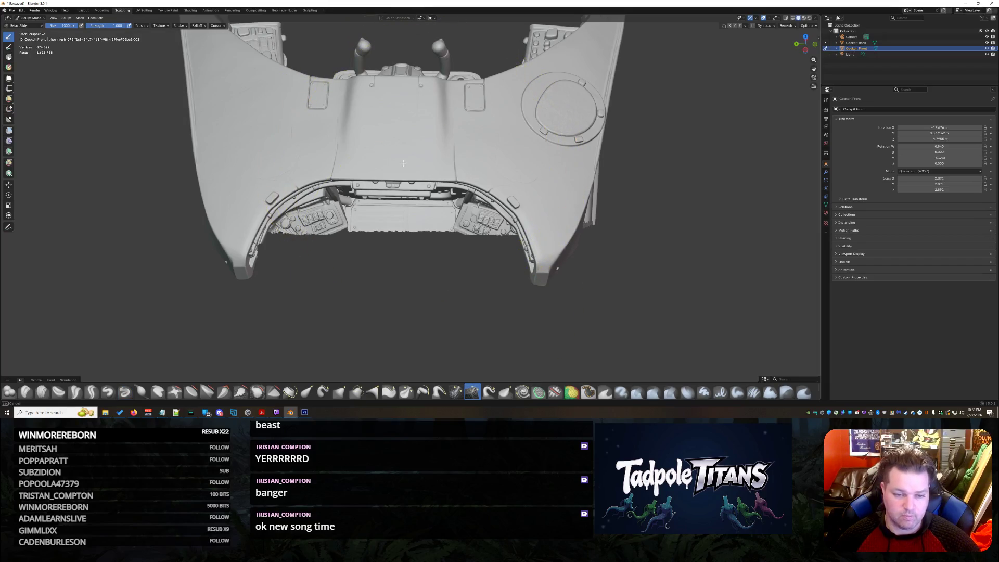
middle_click_drag(414, 258, 456, 354)
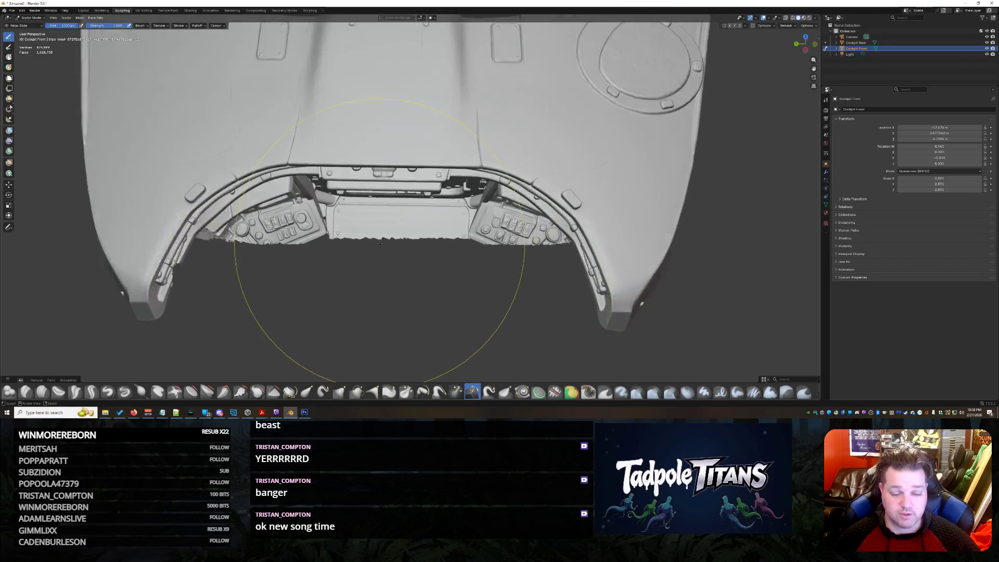
left_click(457, 392)
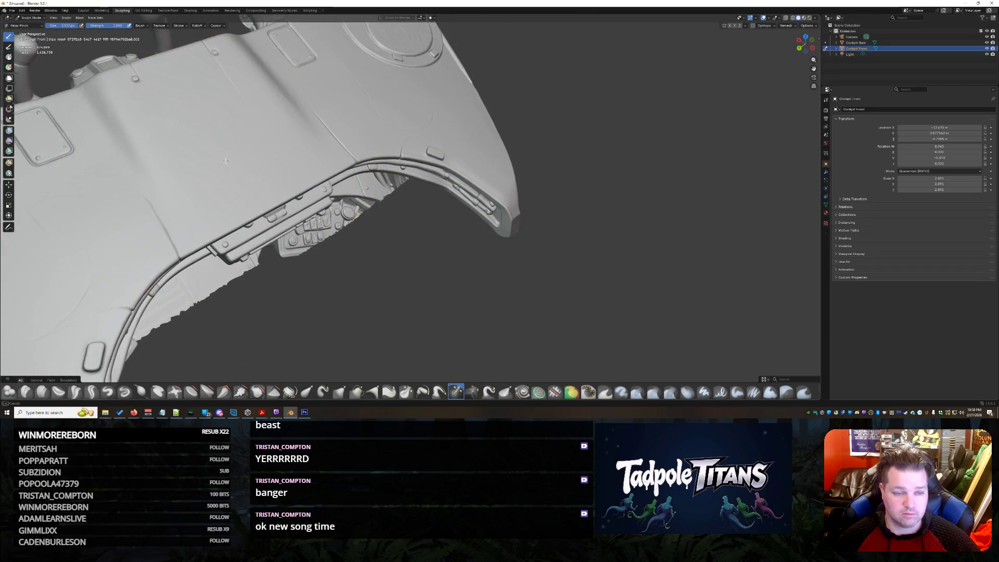
middle_click_drag(424, 268, 363, 328)
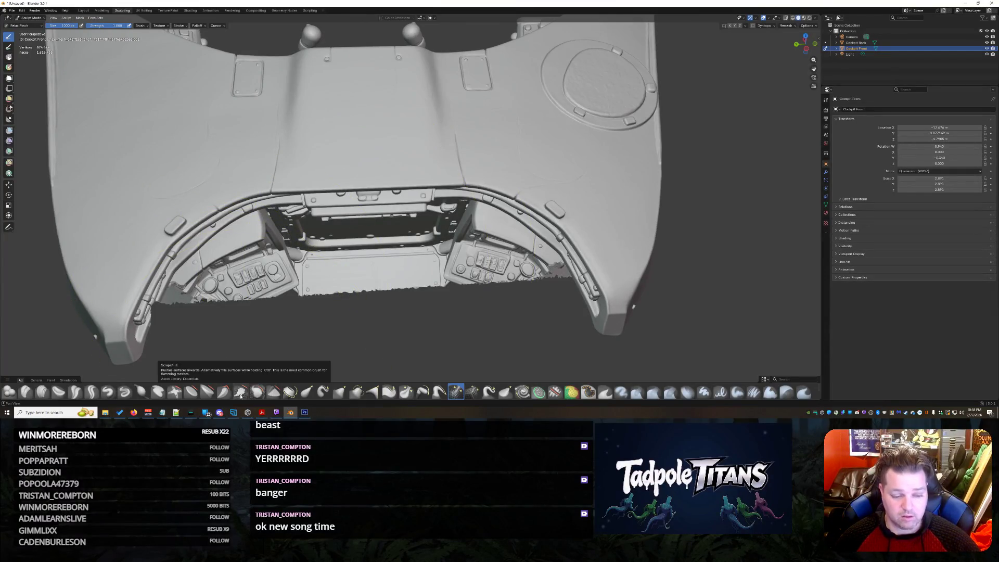
Step: Smooth the cockpit console, inner wall and lower-left rim with a smoothing brush
left_click(242, 393)
middle_click_drag(351, 234, 468, 203)
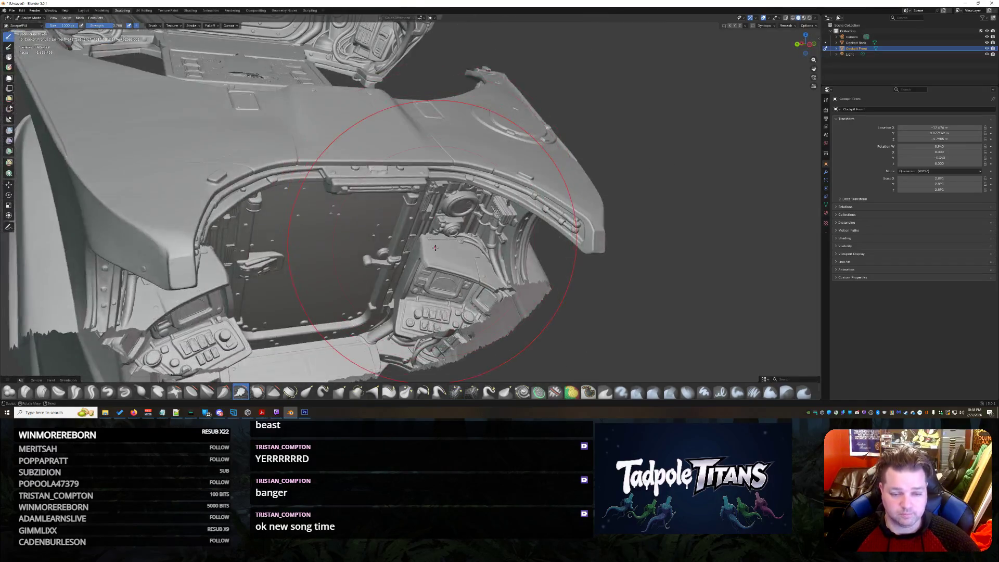
left_click_drag(468, 195, 436, 265)
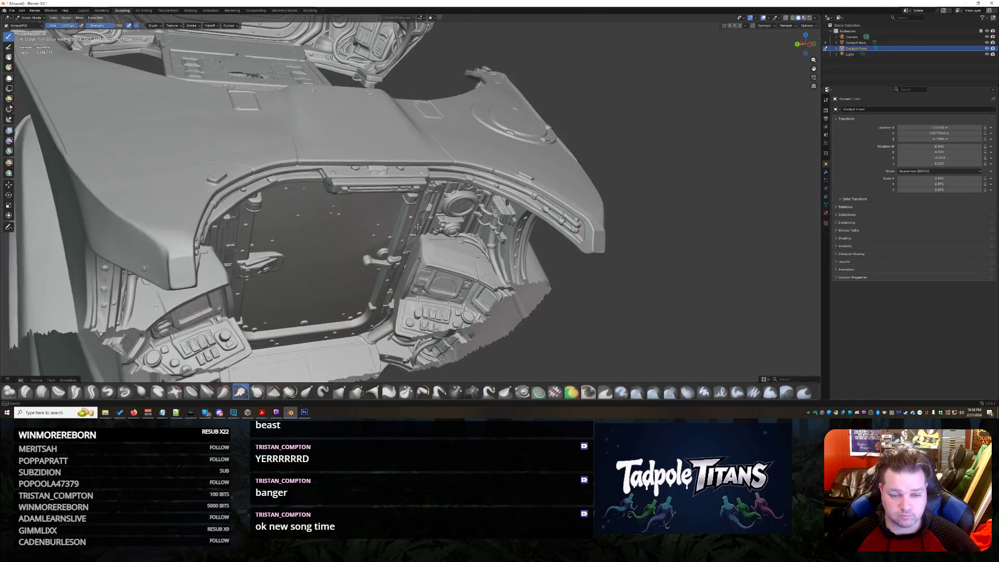
left_click_drag(438, 328, 17, 340)
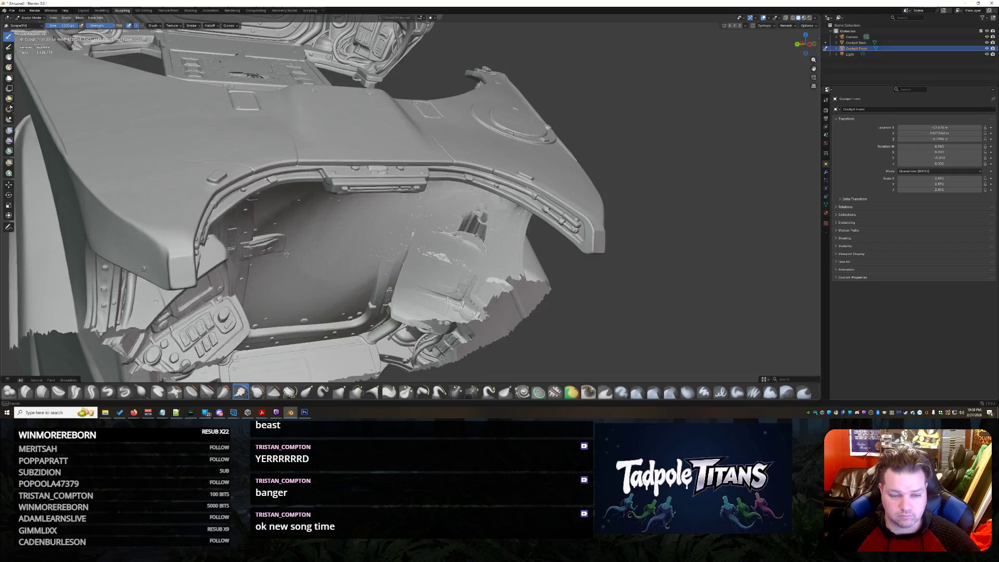
left_click_drag(78, 328, 484, 188)
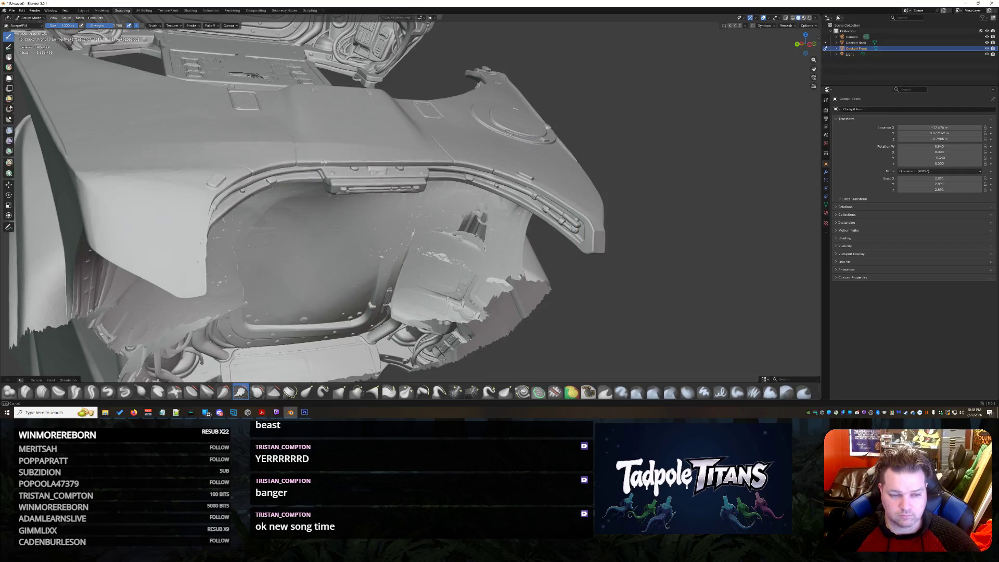
mouse_move(507, 235)
middle_mouse_down()
mouse_move(504, 226)
mouse_move(502, 235)
mouse_move(565, 227)
mouse_move(532, 291)
mouse_move(515, 258)
middle_mouse_up()
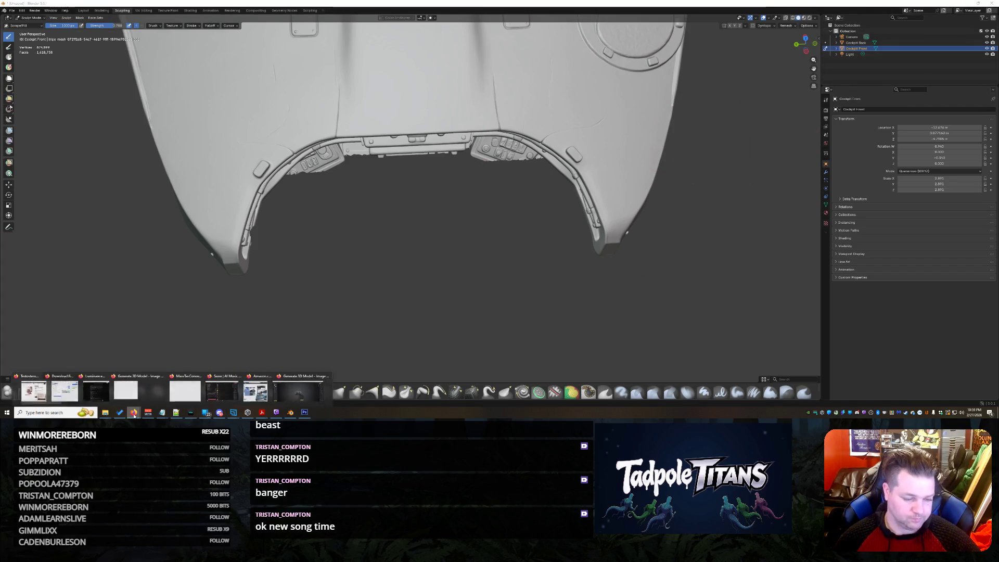
mouse_move(134, 412)
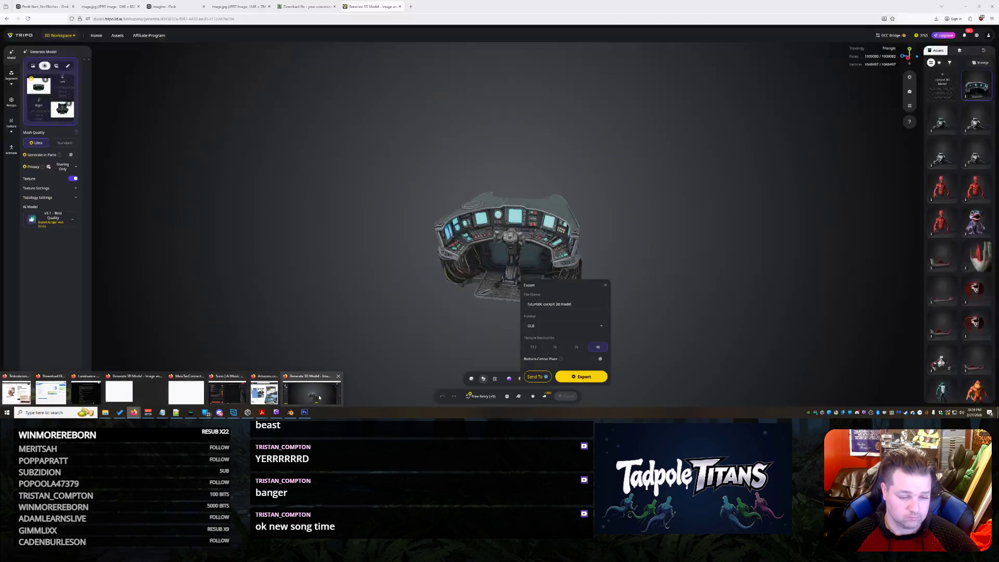
Step: Switch via the browser tabs to the Grok chat holding the cockpit reference images
left_click(319, 398)
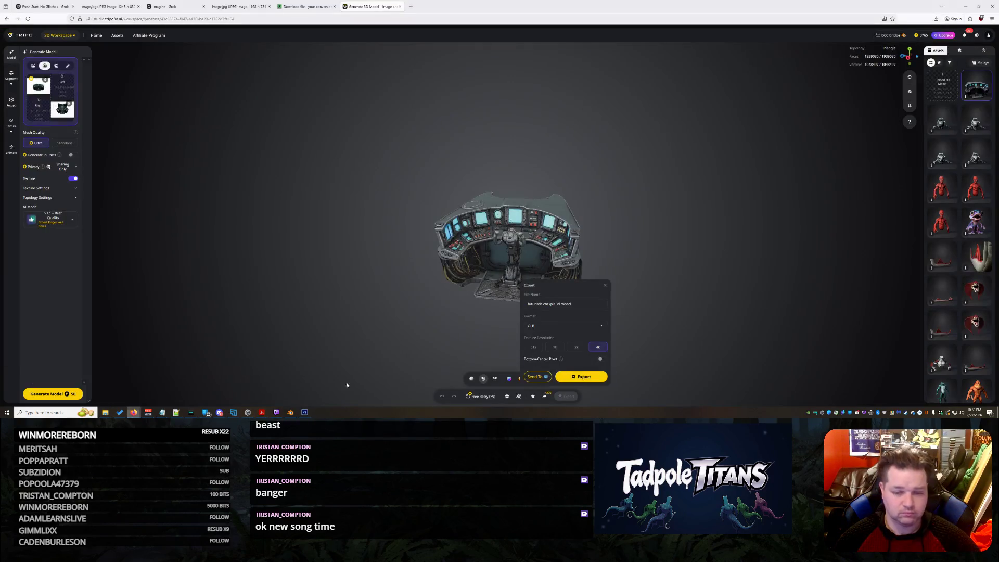
scroll(614, 287, "up", 2)
left_click(604, 287)
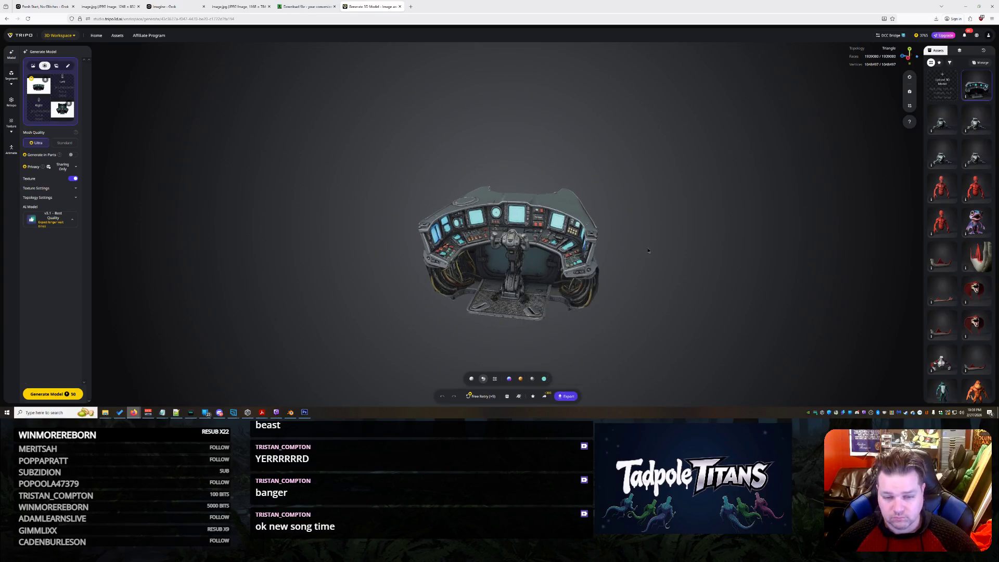
scroll(667, 258, "up", 2)
left_click(168, 6)
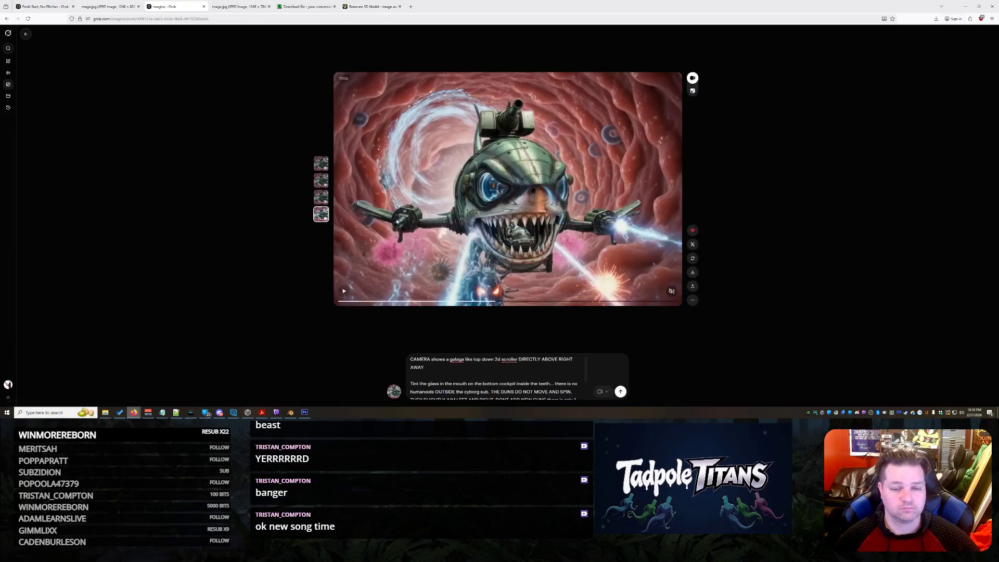
left_click(41, 5)
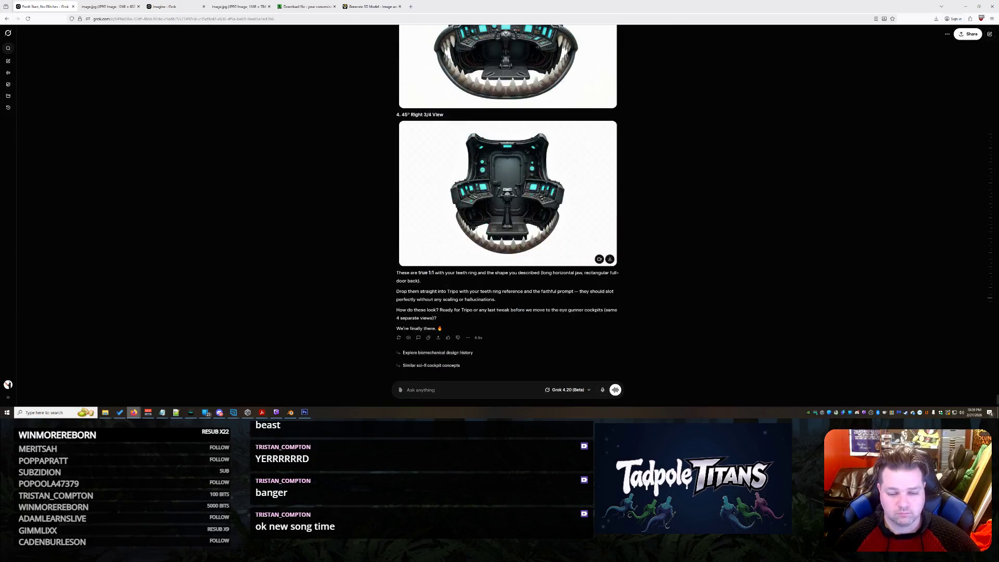
type("Can you make")
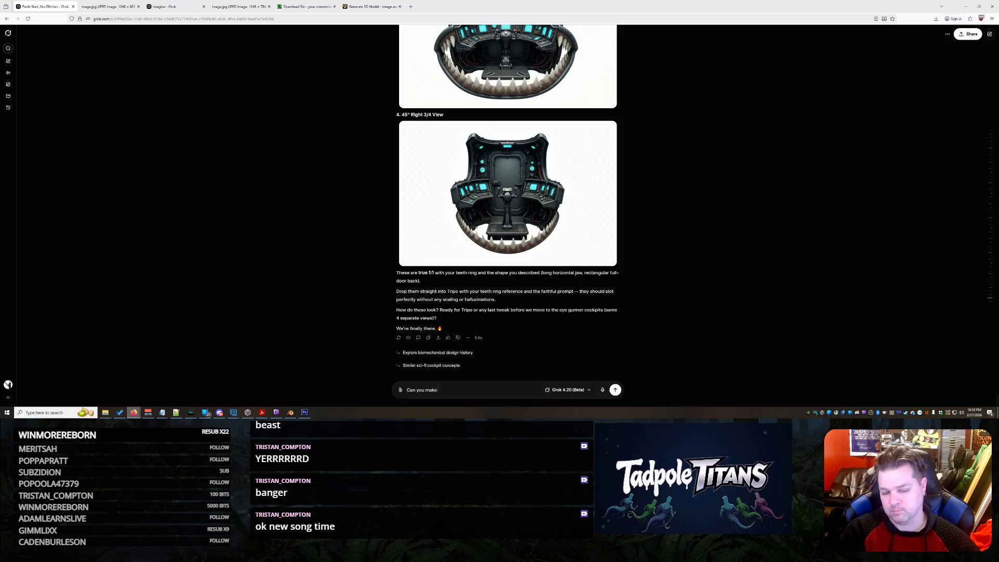
type(" a top vi")
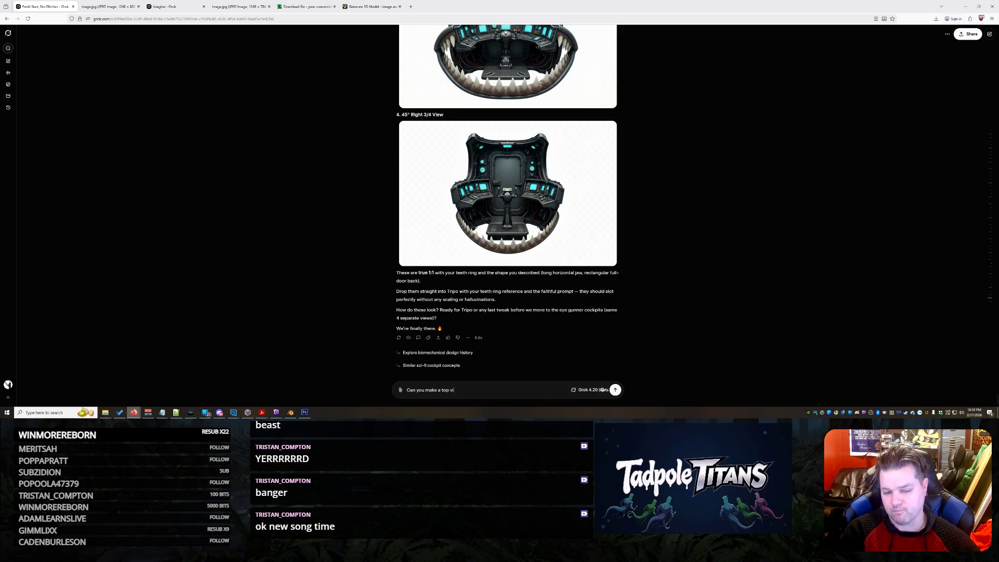
type("ew of th")
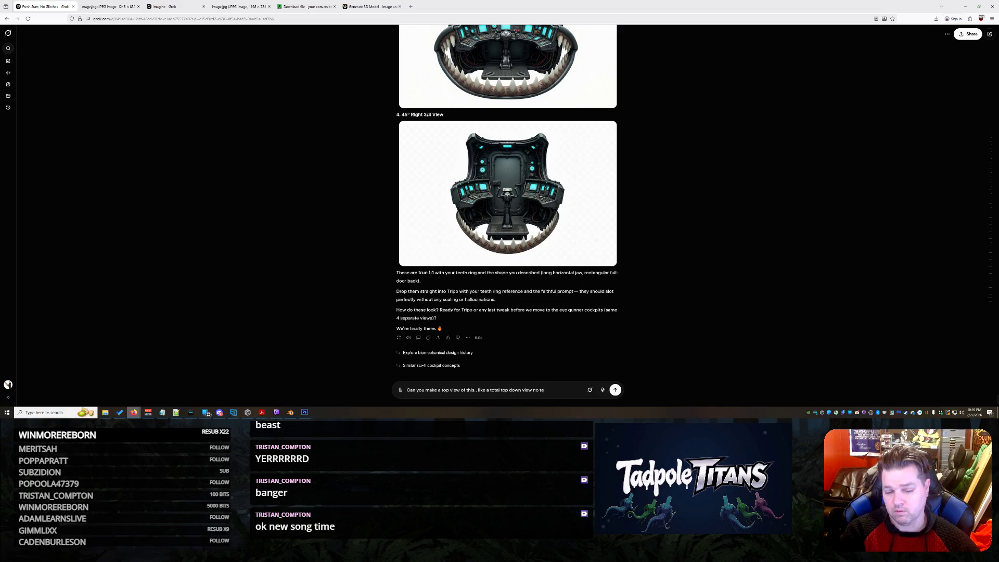
type("ing... A")
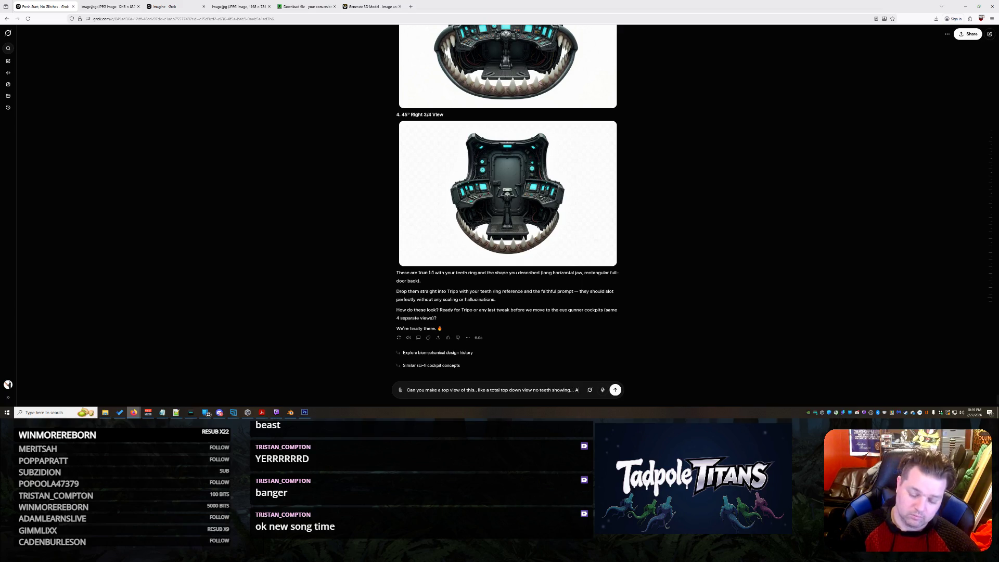
type("LSO... how cna i ADD")
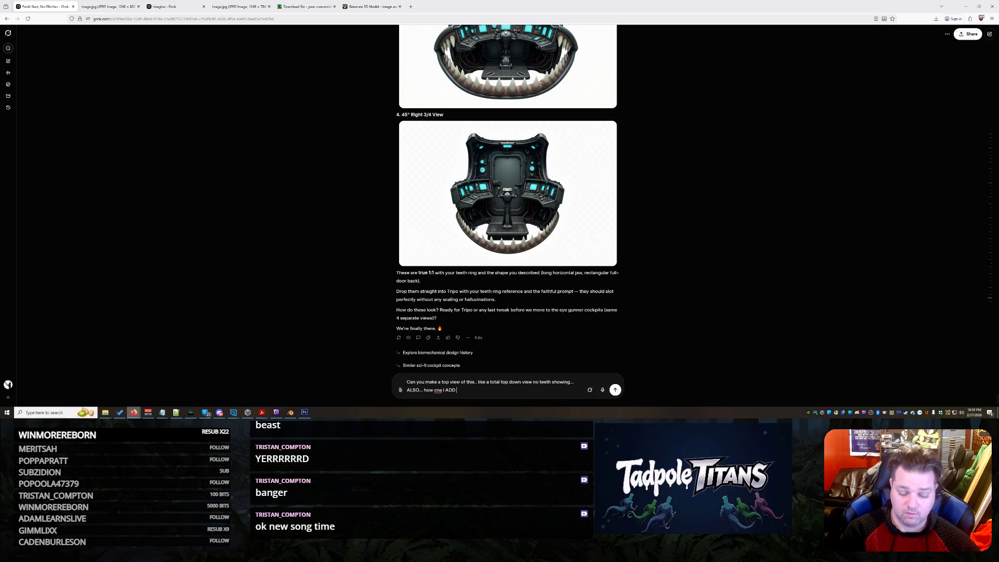
type(" faces ")
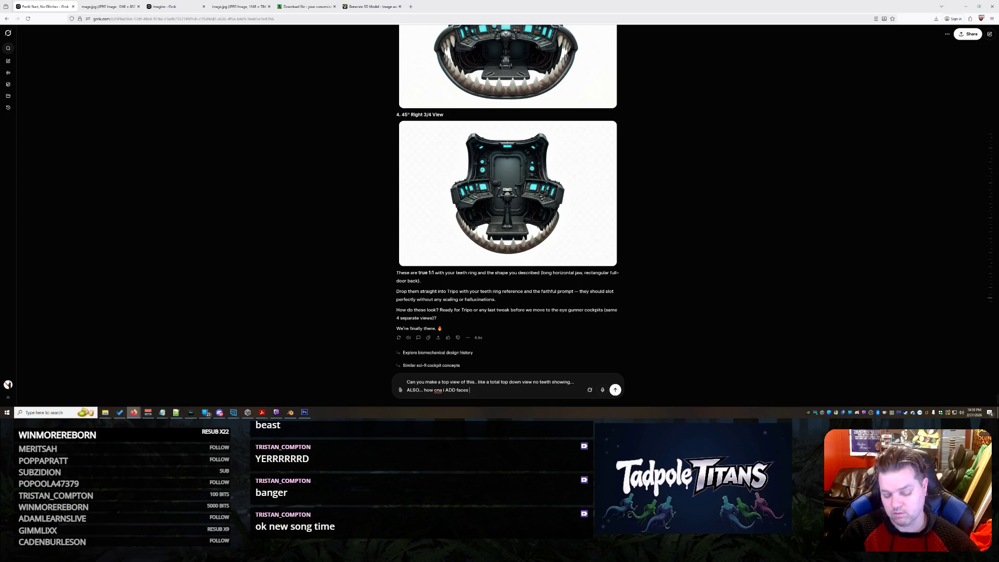
type("in blender... i c")
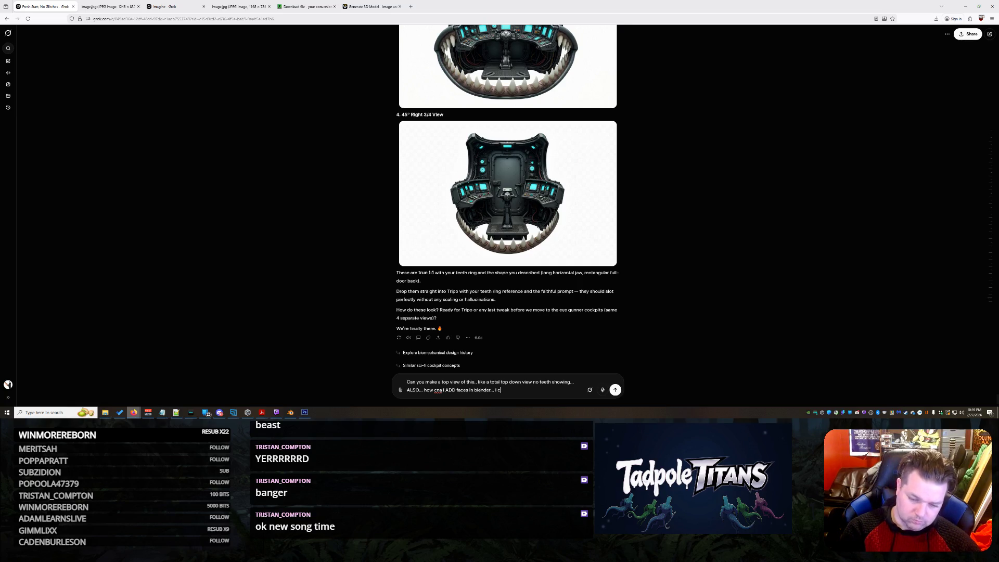
type("ant just grow like terrain in")
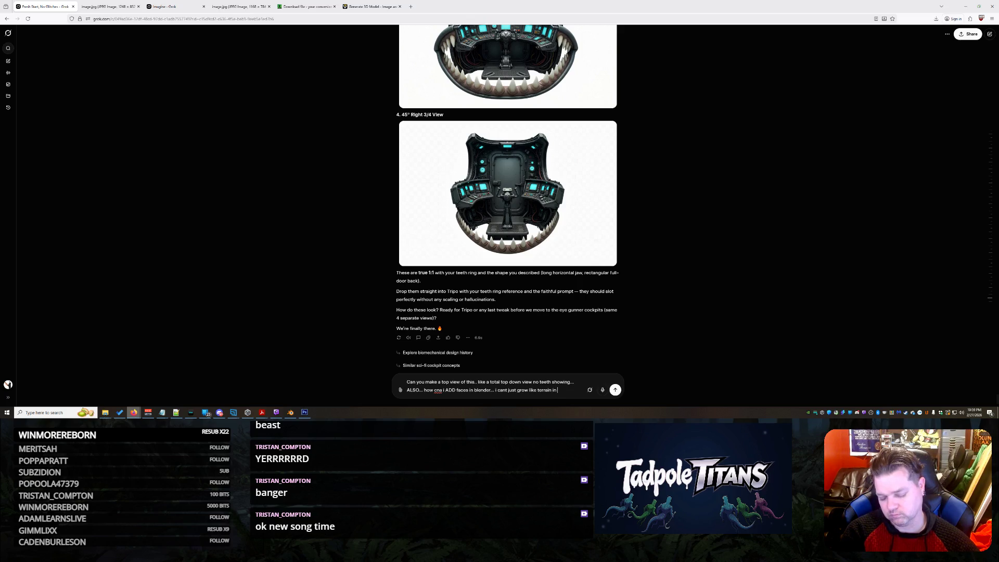
type(".. ")
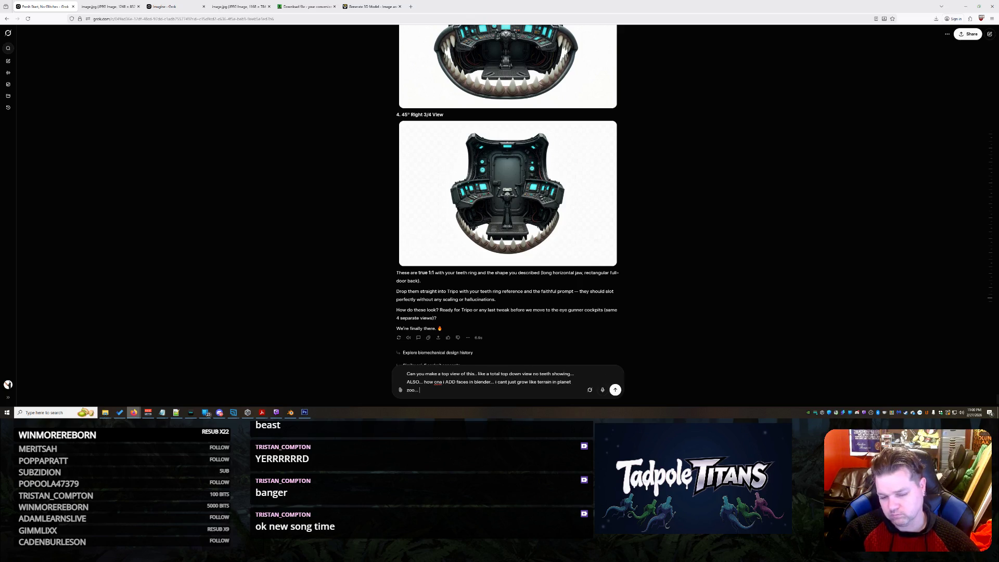
type("it sti")
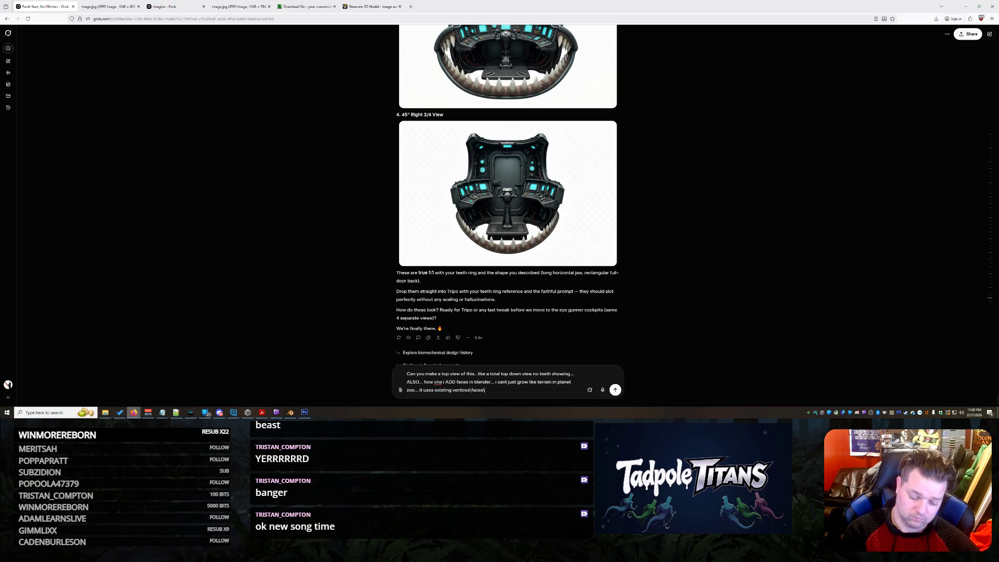
type("es and just breaks them...")
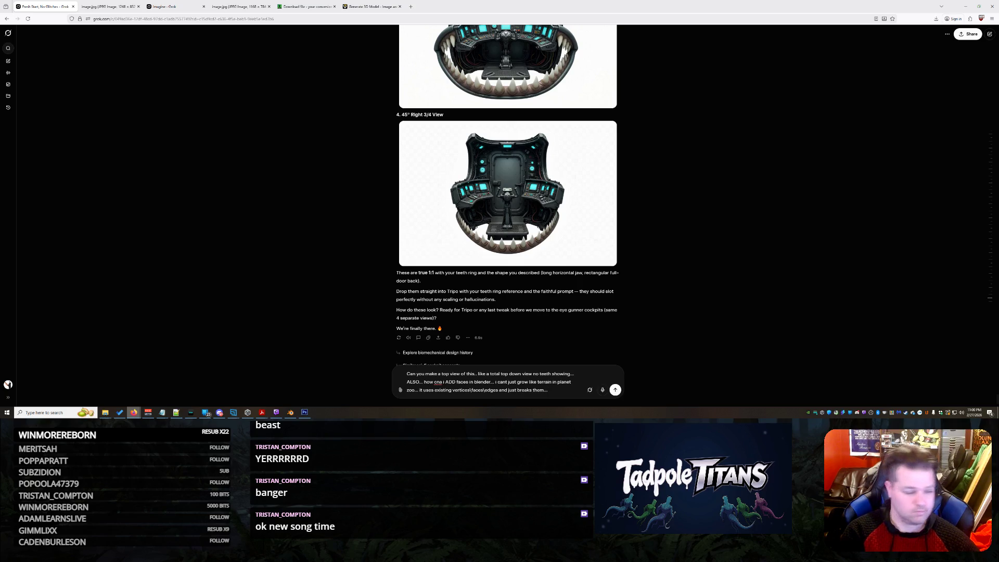
Step: Send the top-down cockpit view and face-adding question to Grok, then bring Blender forward
key("Return")
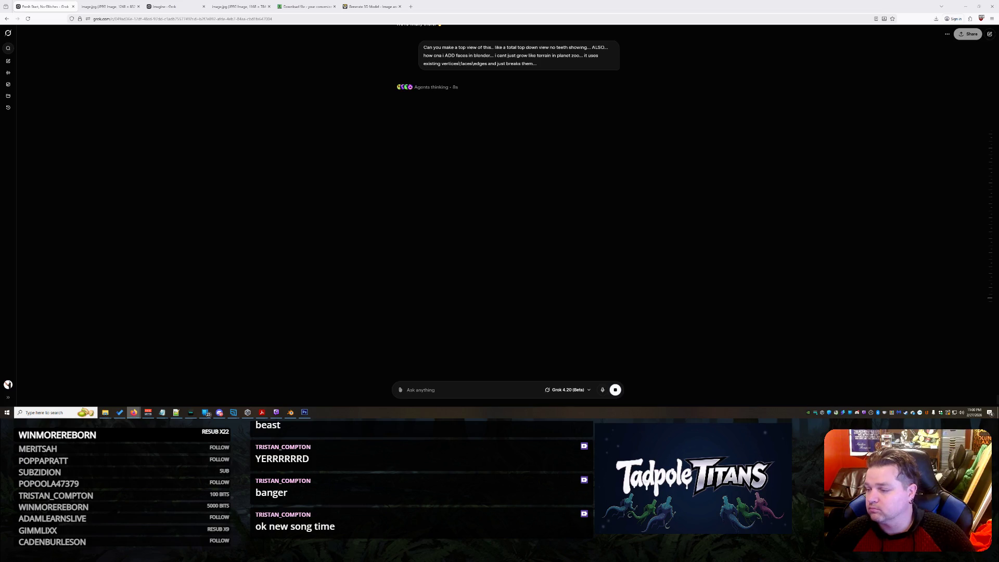
left_click(291, 413)
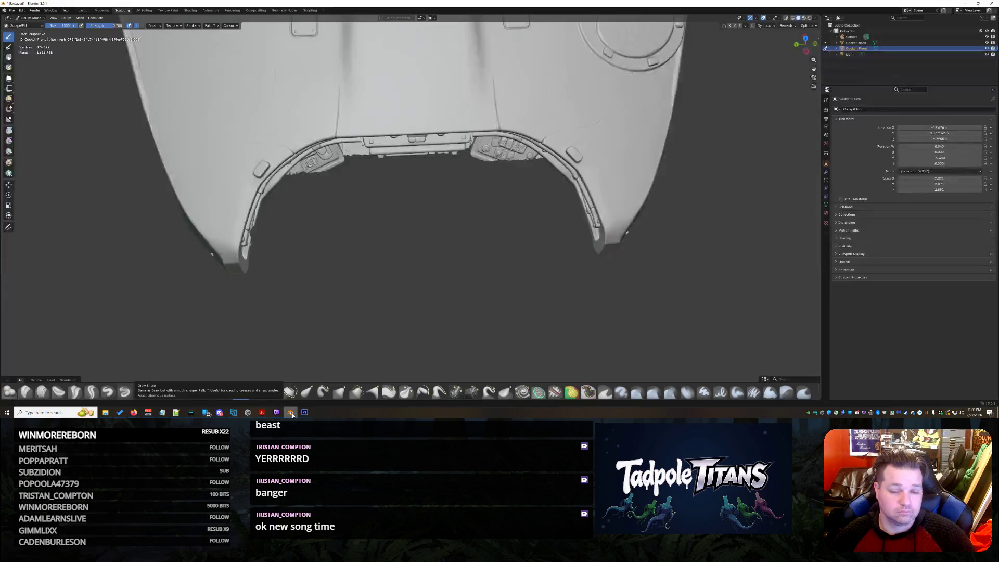
Step: Inspect the panel gaps from above and the front, then switch from Sculpt Mode to Object Mode
mouse_move(470, 263)
middle_mouse_down()
mouse_move(517, 238)
mouse_move(472, 248)
middle_mouse_up()
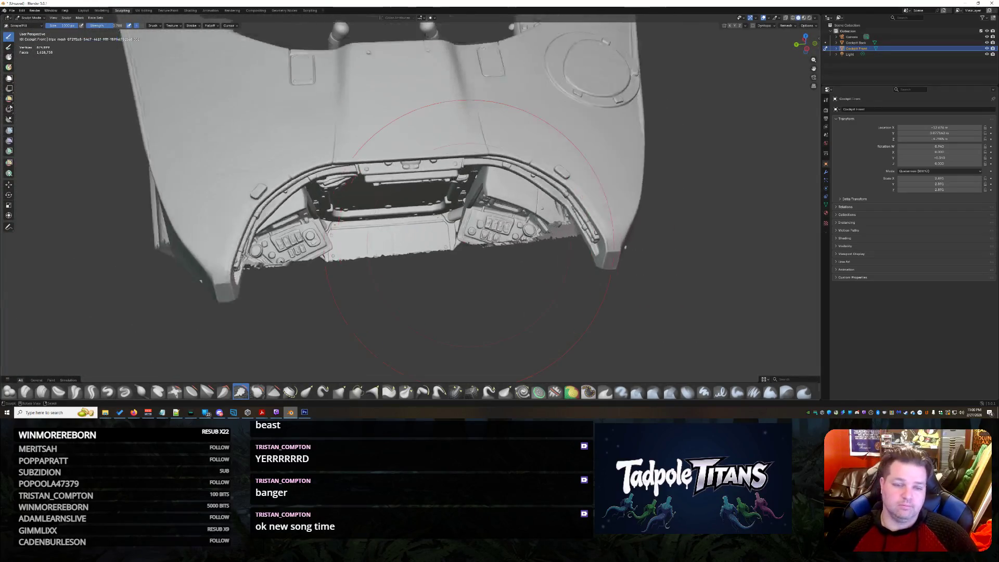
middle_click_drag(472, 235, 419, 233)
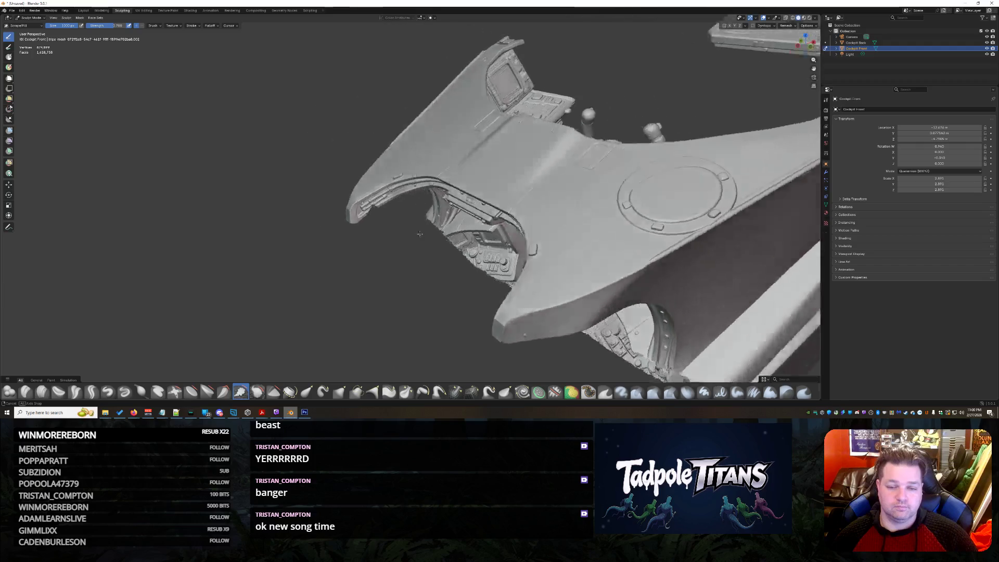
middle_click_drag(420, 233, 446, 236)
scroll(435, 231, "down", 3)
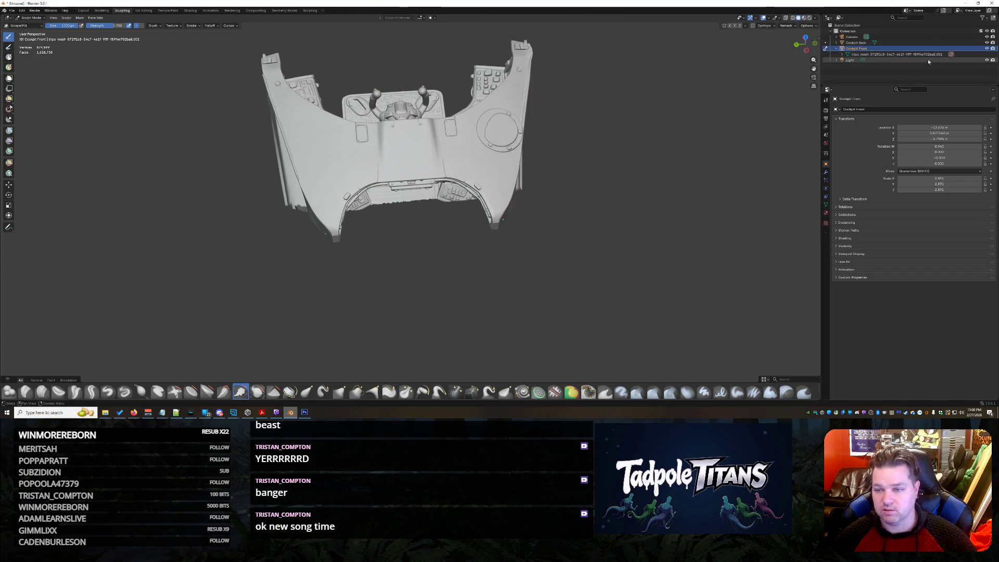
left_click(827, 49)
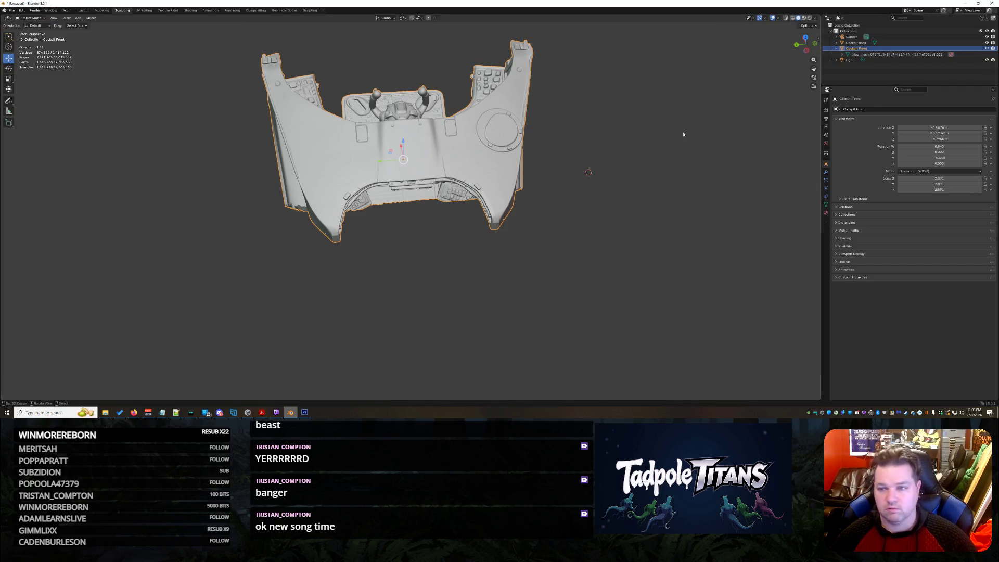
Step: Duplicate the Cockpit Front piece with Shift+D and slide the copy along X
key("shift+d")
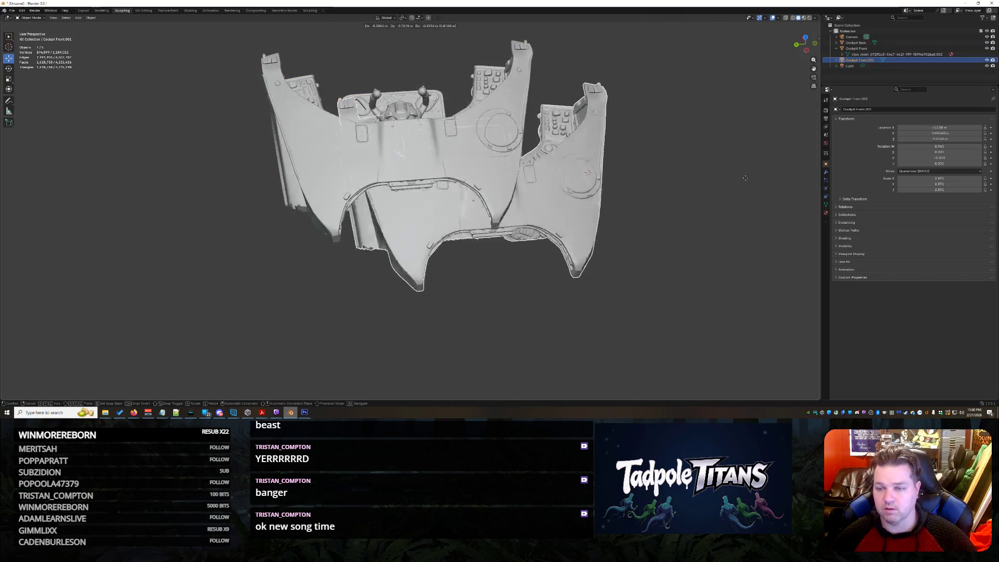
left_click(684, 269)
mouse_move(616, 257)
middle_mouse_down()
mouse_move(404, 273)
mouse_move(497, 275)
mouse_move(500, 234)
mouse_move(475, 248)
middle_mouse_up()
key("g")
key("x")
left_click(506, 229)
Step: Raise the copy along Z in two moves so it overlaps the original, then deselect it
key("g")
key("z")
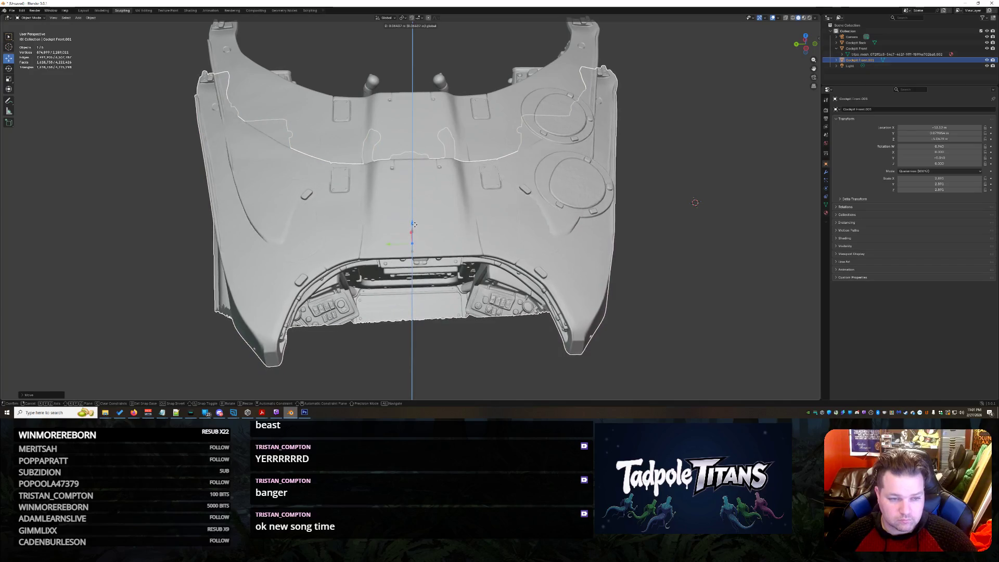
left_click(415, 223)
mouse_move(414, 224)
middle_mouse_down()
mouse_move(654, 240)
mouse_move(439, 232)
middle_mouse_up()
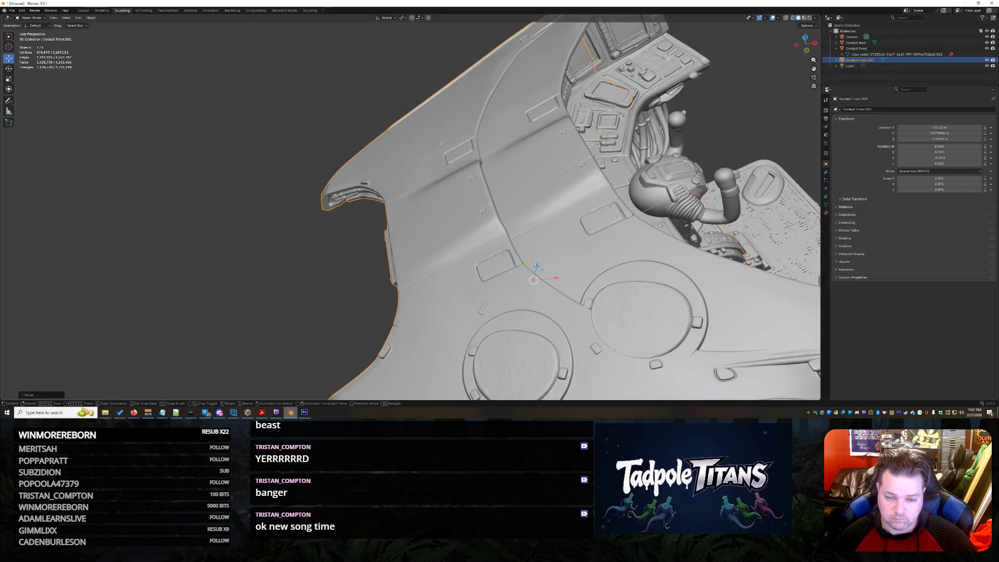
key("g")
key("z")
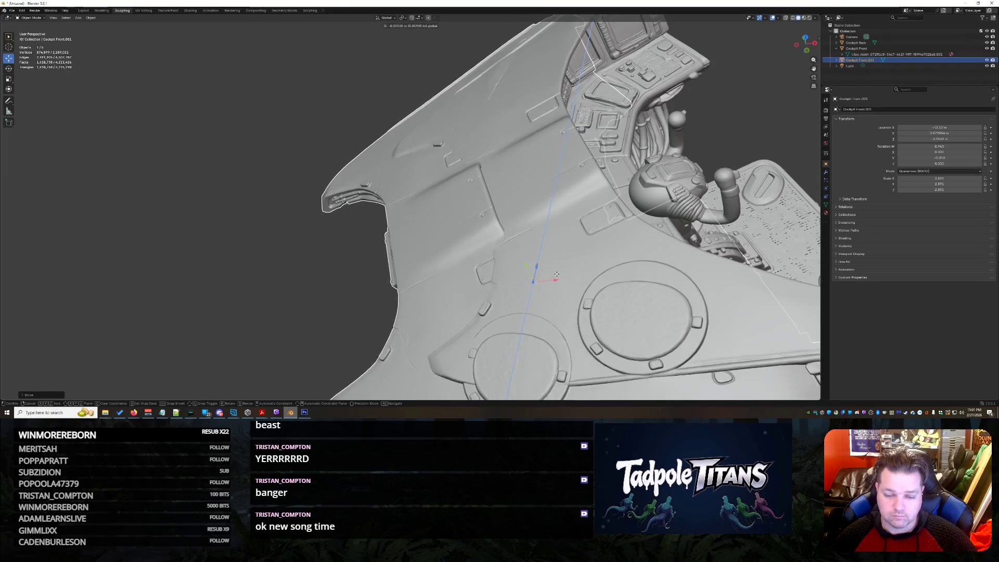
left_click(557, 273)
mouse_move(557, 273)
middle_mouse_down()
mouse_move(631, 243)
mouse_move(352, 204)
middle_mouse_up()
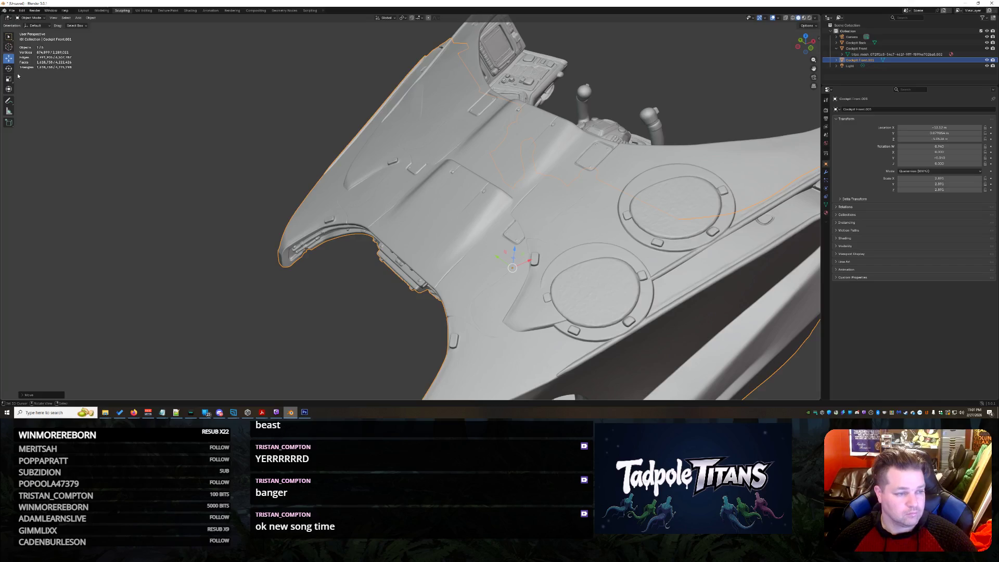
middle_click_drag(505, 260, 600, 280)
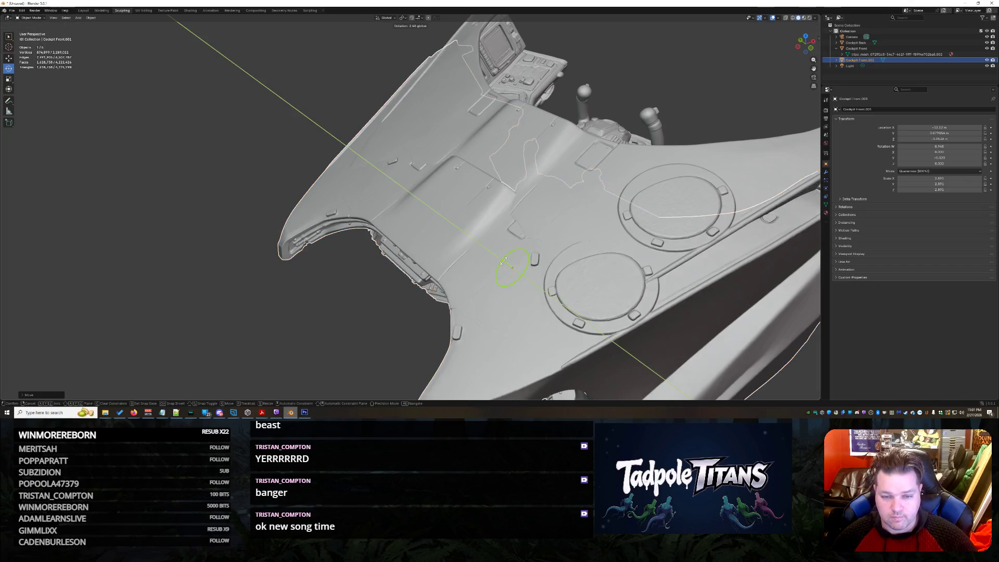
left_click(232, 211)
mouse_move(206, 164)
middle_mouse_down()
mouse_move(281, 170)
mouse_move(211, 164)
mouse_move(637, 125)
middle_mouse_up()
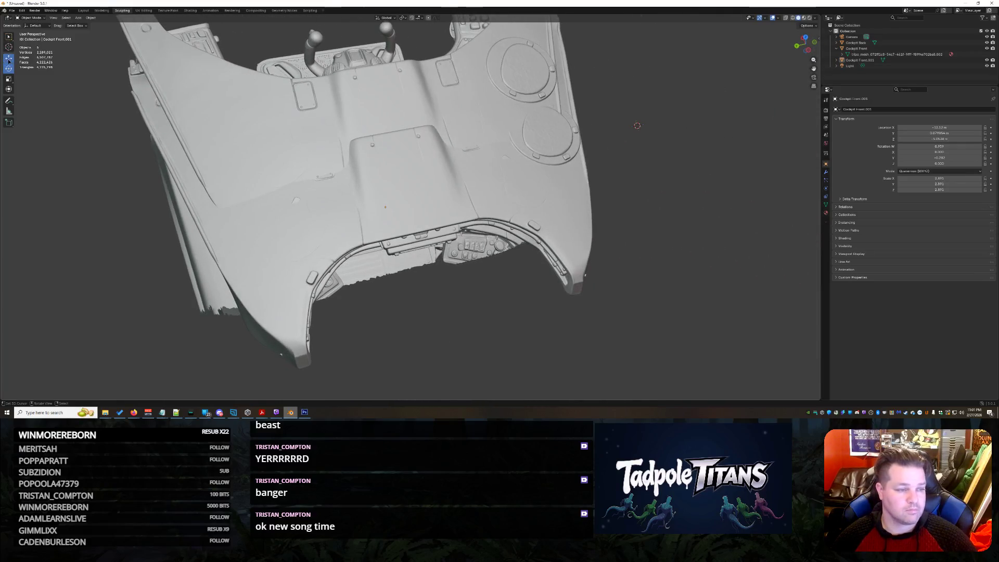
Step: Nudge the duplicate's height and X position in successive Z, X and Z moves
key("g")
key("z")
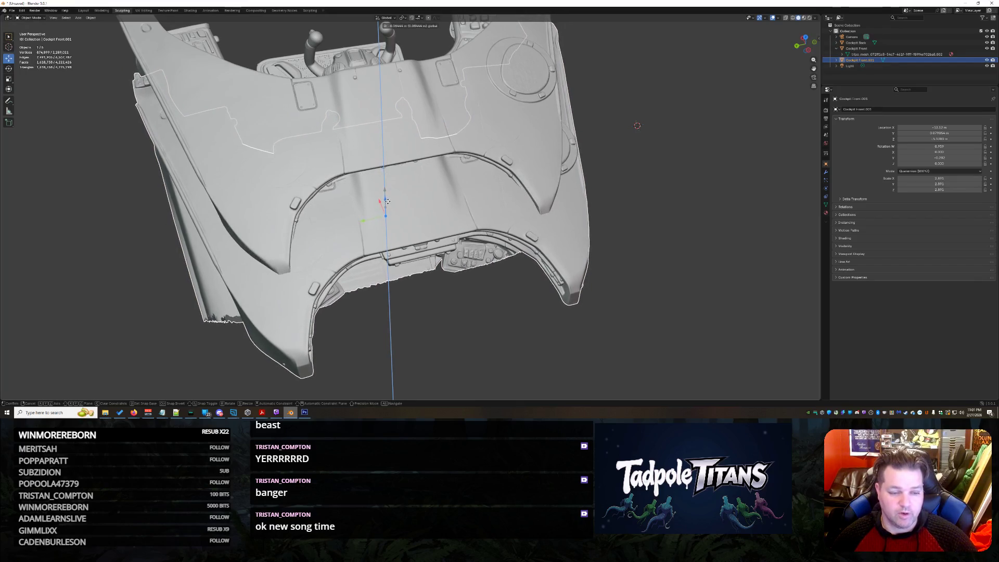
left_click(637, 125)
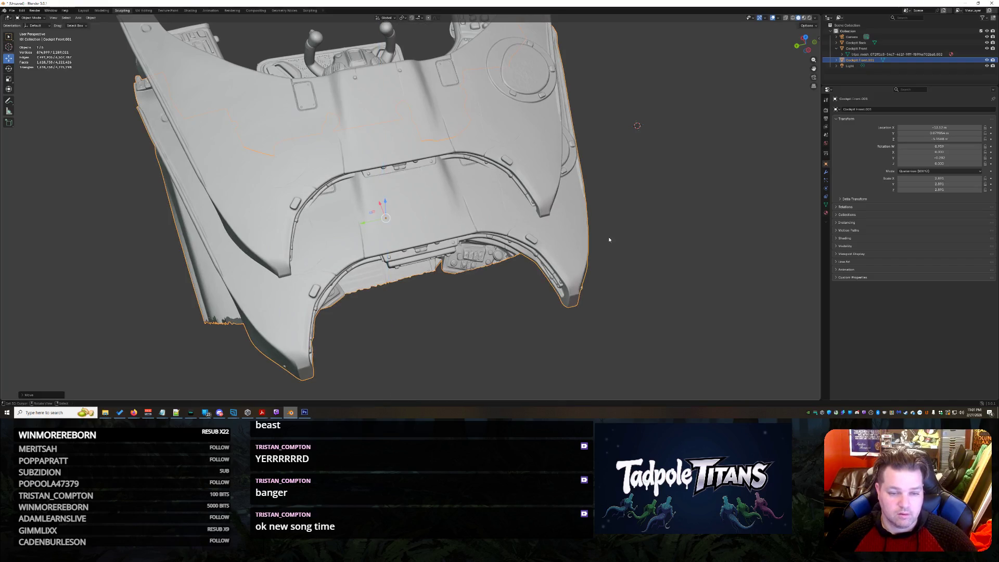
middle_click_drag(606, 239, 498, 239)
left_click(498, 238)
key("g")
key("x")
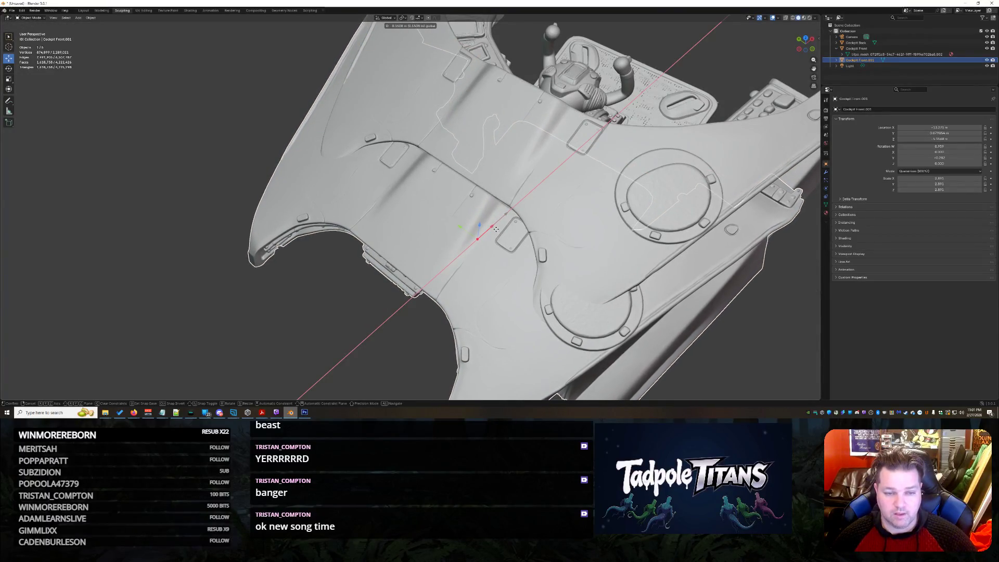
left_click(496, 229)
key("g")
key("z")
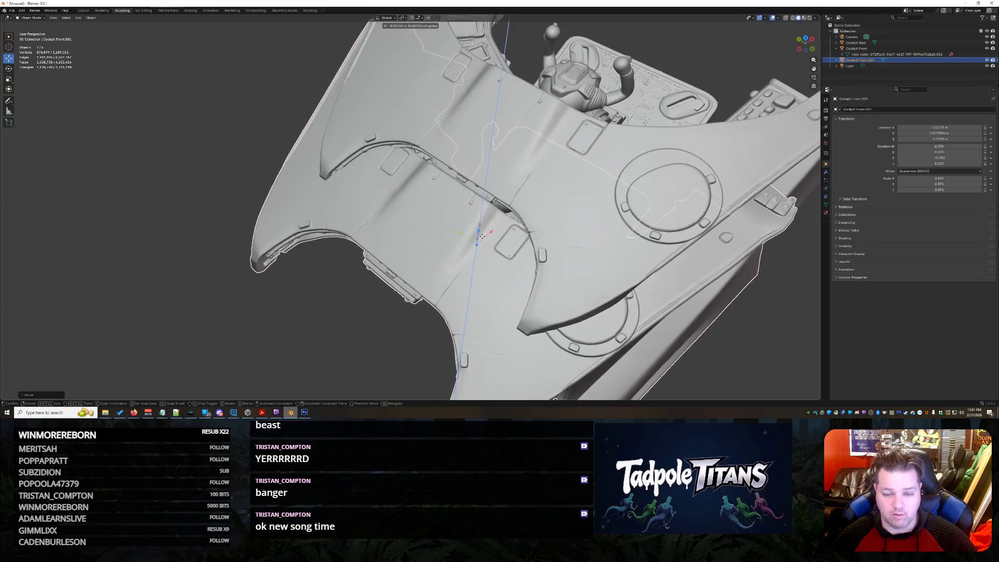
left_click(481, 236)
Step: Check the front panel gaps up close and make further vertical and X adjustments to the duplicate
mouse_move(482, 236)
middle_mouse_down()
mouse_move(588, 222)
mouse_move(542, 318)
middle_mouse_up()
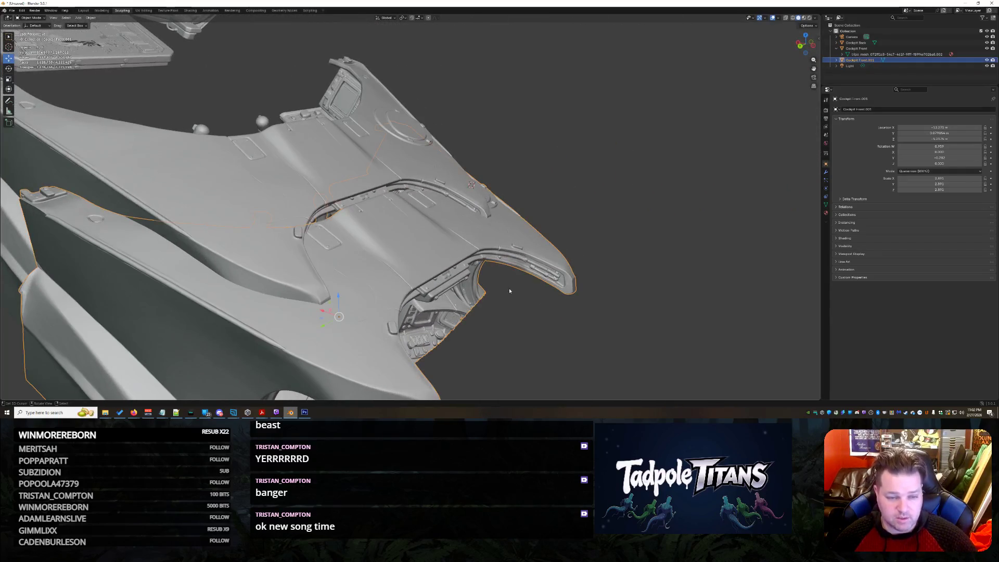
middle_click_drag(508, 291, 267, 344)
mouse_move(491, 178)
middle_mouse_down()
mouse_move(627, 174)
mouse_move(344, 333)
middle_mouse_up()
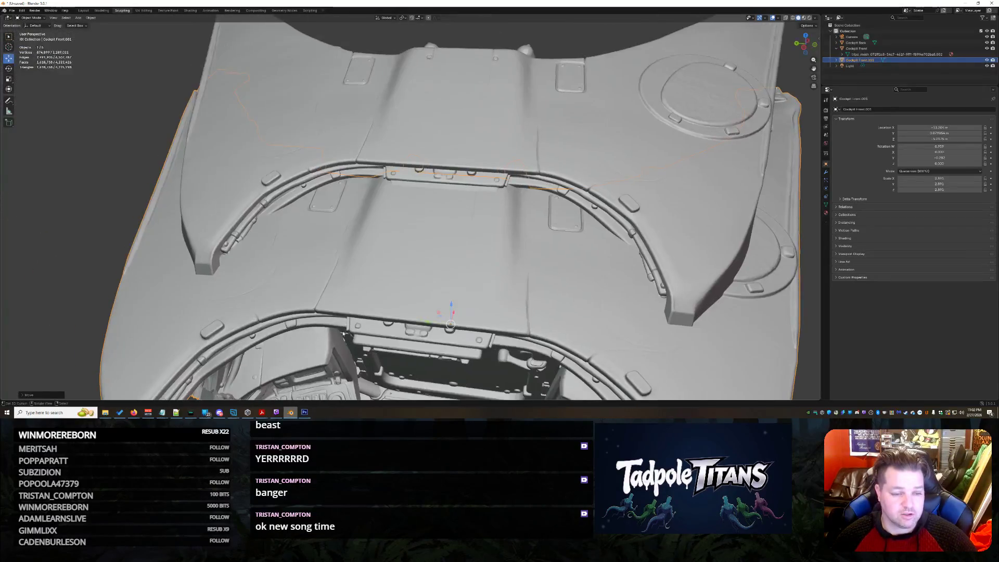
left_click(459, 318)
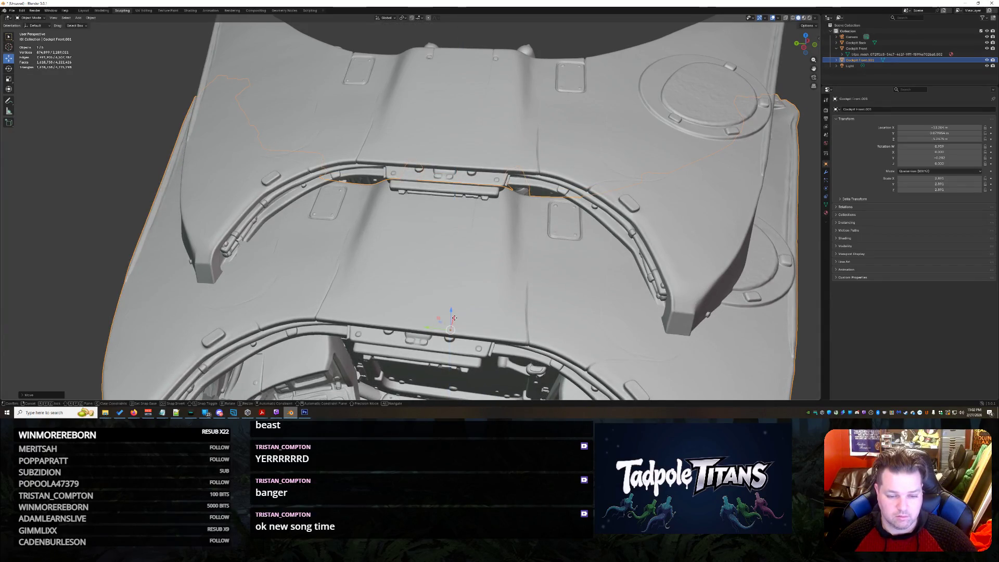
key("g")
key("x")
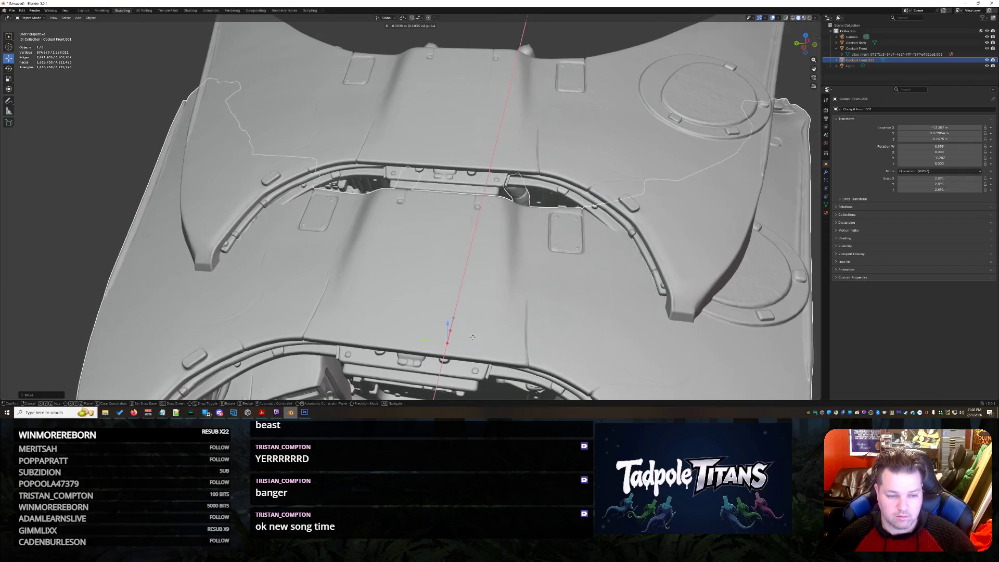
left_click(475, 338)
mouse_move(475, 338)
middle_mouse_down()
mouse_move(536, 313)
mouse_move(544, 291)
middle_mouse_up()
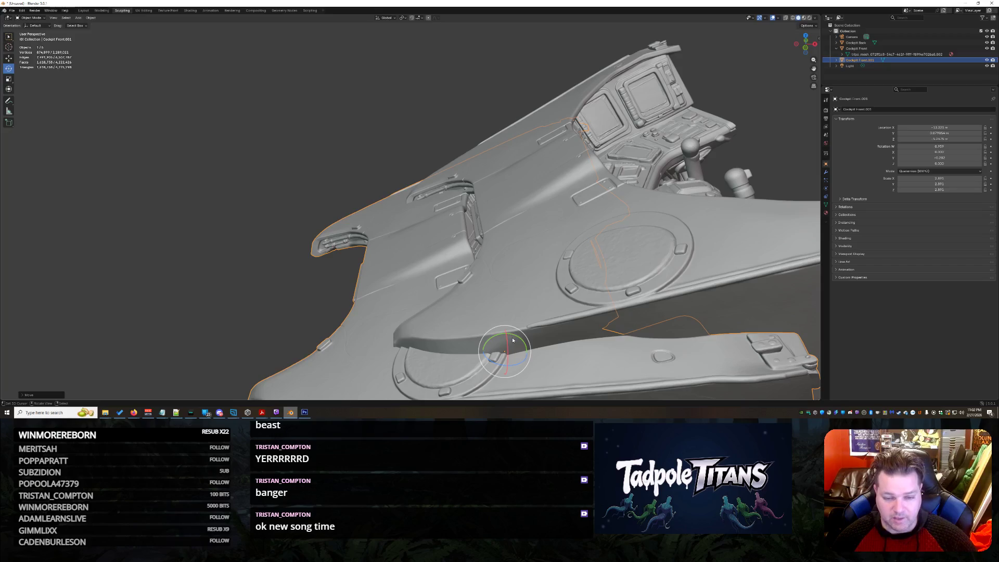
Step: Rotate the front piece about Y and then X to match the hull's angle
key("r")
key("r")
key("r")
key("y")
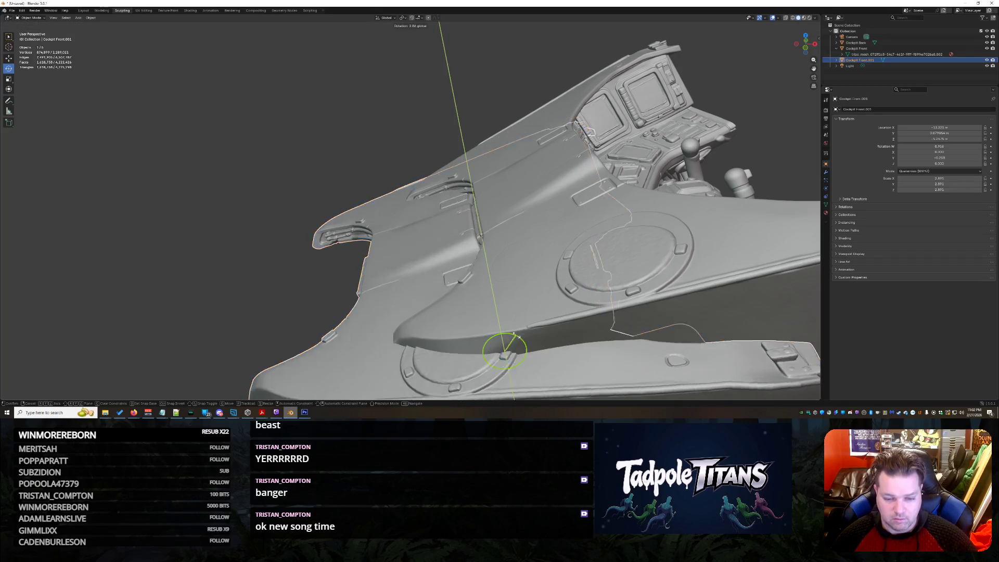
left_click(511, 337)
mouse_move(511, 337)
middle_mouse_down()
mouse_move(307, 245)
mouse_move(433, 253)
middle_mouse_up()
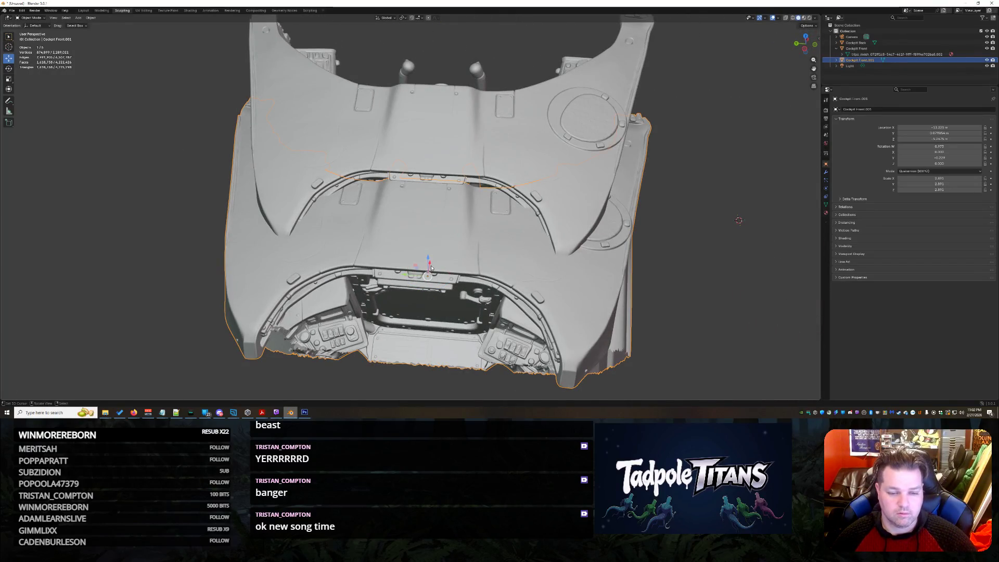
key("r")
key("x")
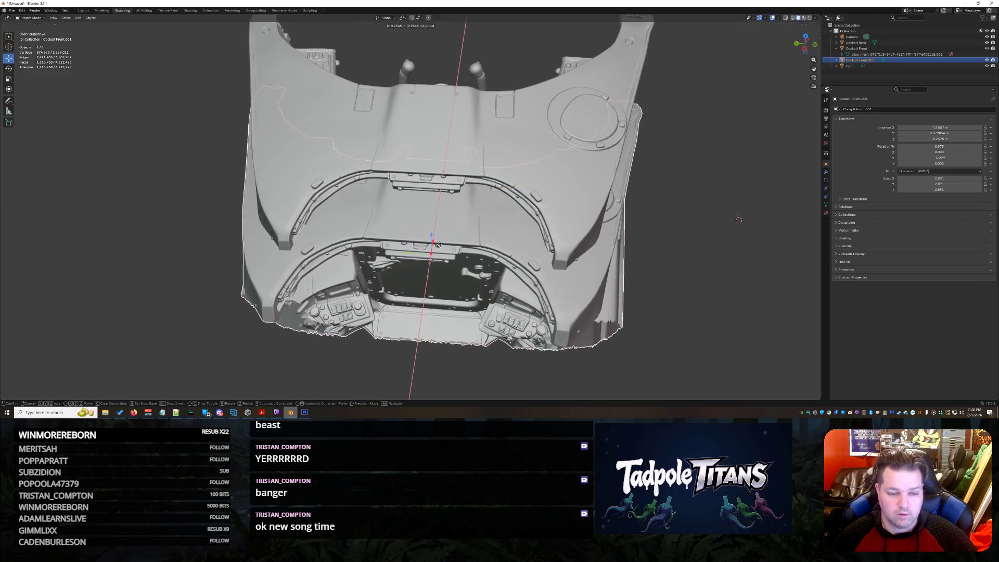
left_click(738, 220)
mouse_move(739, 220)
middle_mouse_down()
mouse_move(570, 150)
mouse_move(699, 183)
middle_mouse_up()
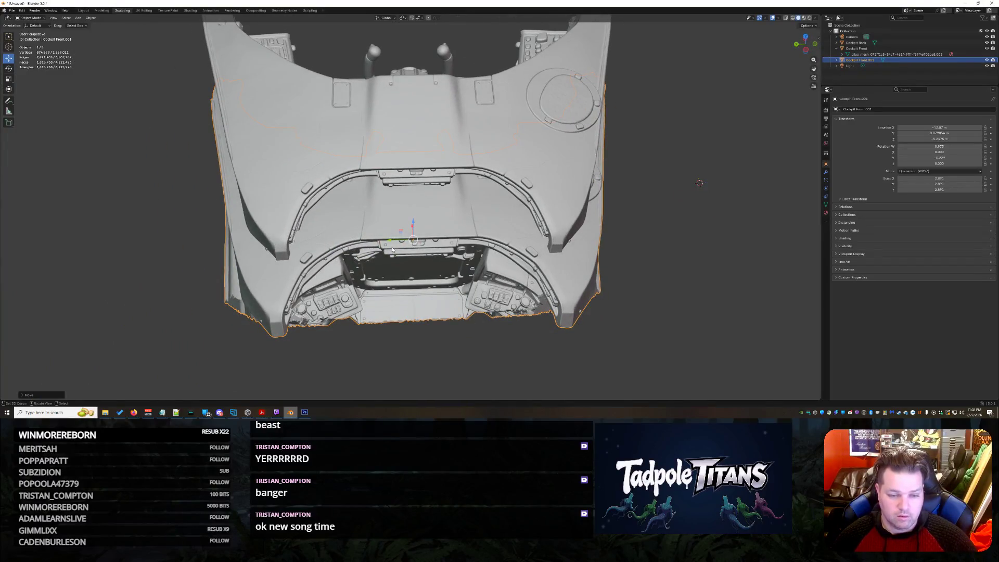
middle_click_drag(392, 249, 386, 260)
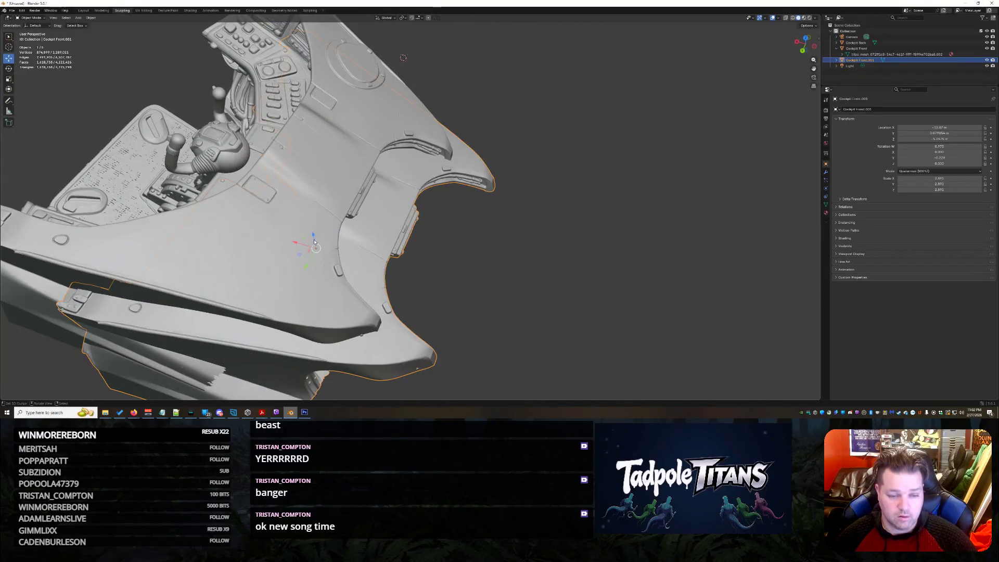
Step: Move the front piece along X, down along Z, and along Y toward the hull
key("g")
key("x")
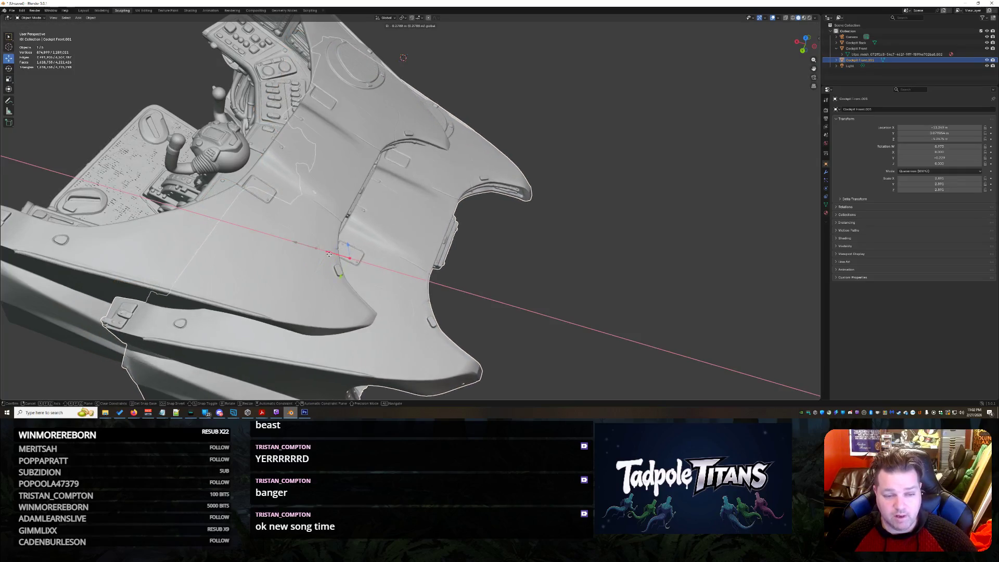
left_click(318, 251)
mouse_move(547, 284)
middle_mouse_down()
mouse_move(553, 245)
mouse_move(513, 258)
middle_mouse_up()
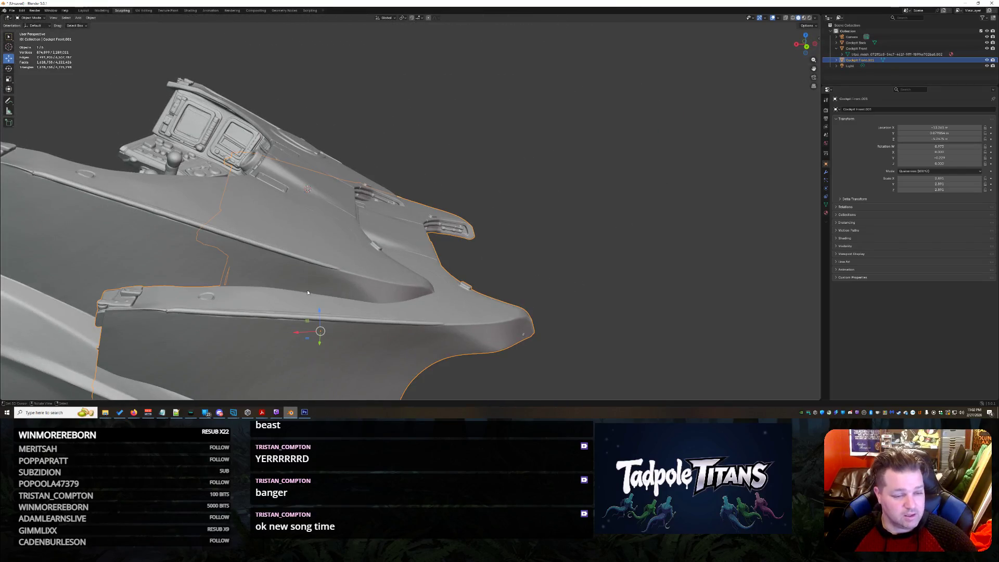
key("g")
key("z")
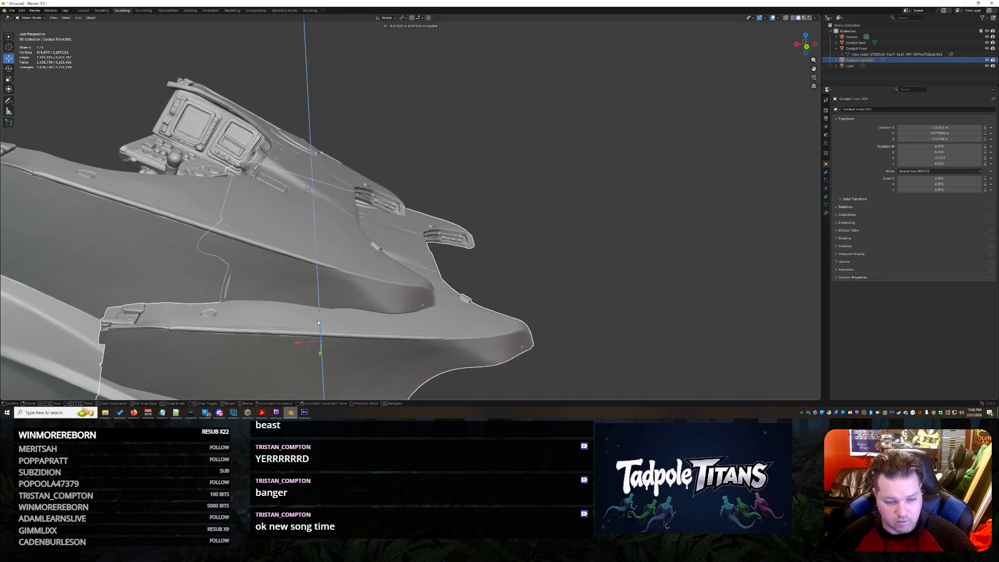
left_click(318, 322)
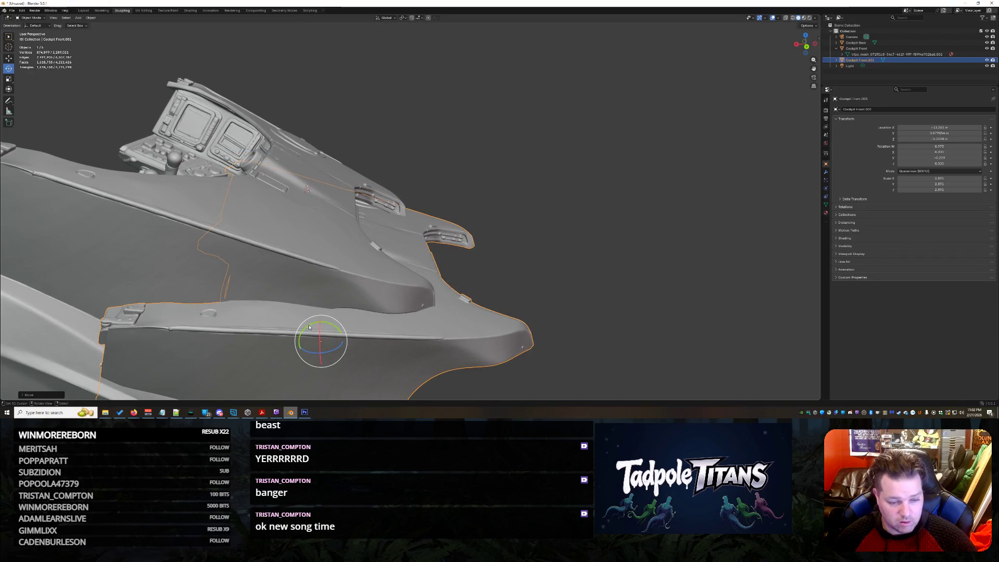
key("g")
key("y")
left_click(313, 332)
Step: Give the front piece a final Z adjustment so it sits overlapping the original
mouse_move(312, 332)
middle_mouse_down()
mouse_move(495, 288)
mouse_move(654, 178)
middle_mouse_up()
middle_click_drag(556, 271, 87, 103)
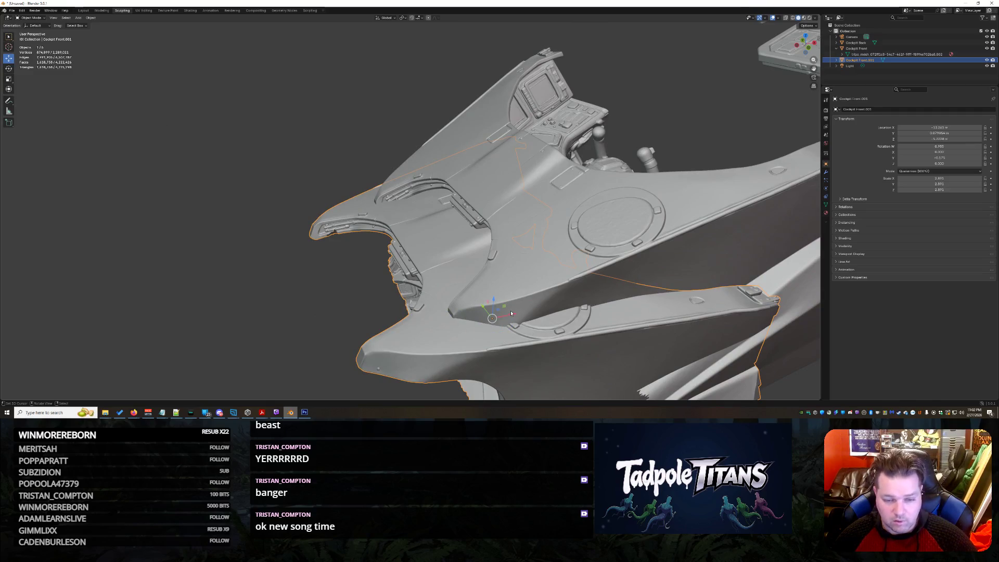
key("g")
key("z")
left_click(501, 310)
mouse_move(501, 310)
middle_mouse_down()
mouse_move(766, 275)
mouse_move(396, 319)
mouse_move(513, 292)
mouse_move(658, 298)
middle_mouse_up()
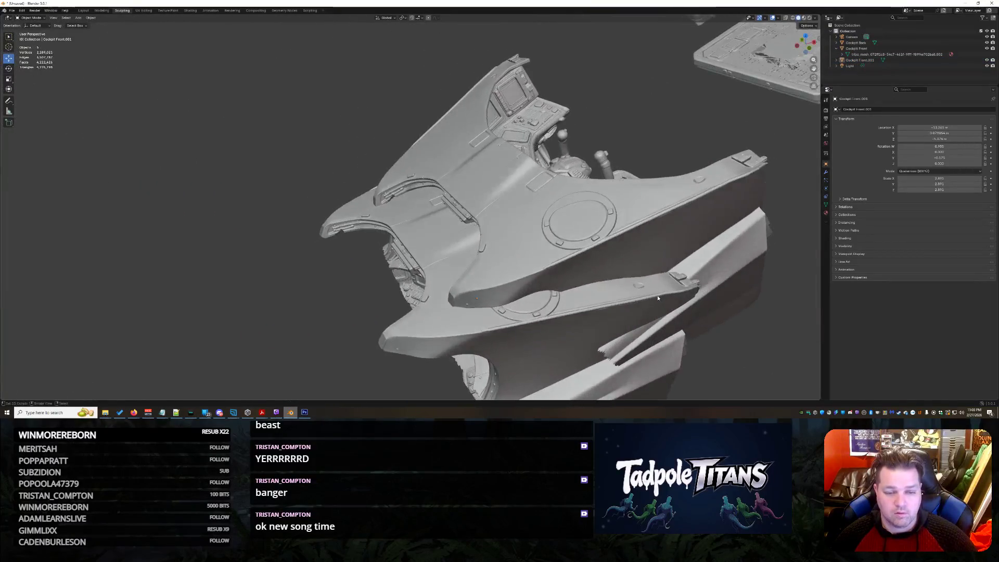
Step: Lower the front piece along Z into place and confirm the move
mouse_move(471, 304)
middle_mouse_down()
mouse_move(691, 305)
mouse_move(740, 283)
mouse_move(703, 234)
middle_mouse_up()
scroll(690, 304, "down", 5)
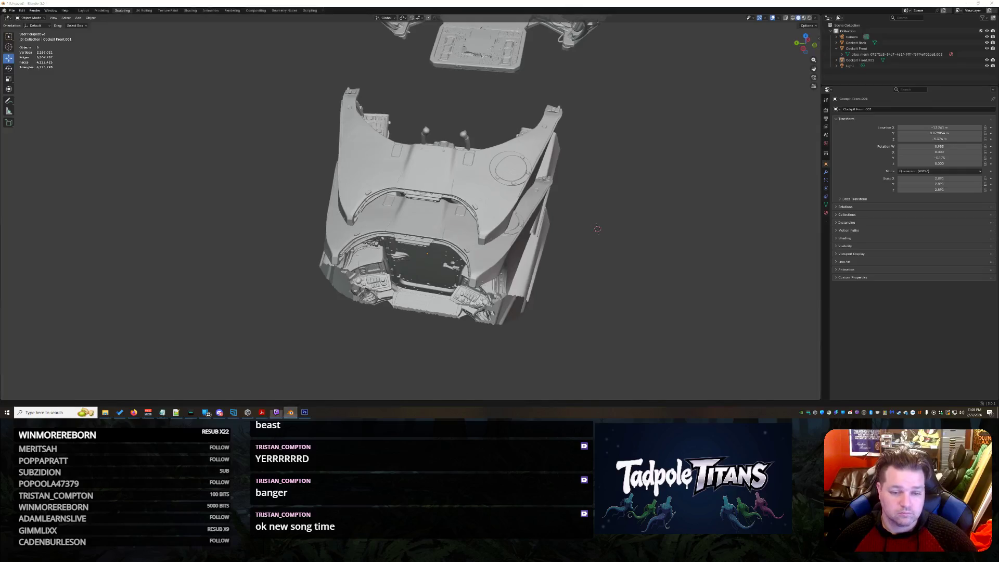
scroll(261, 335, "up", 2)
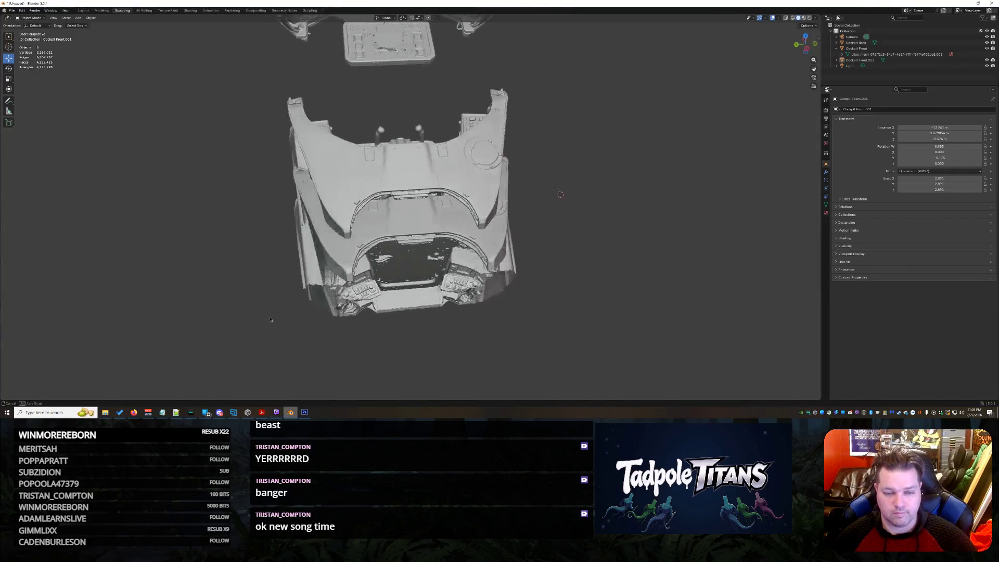
scroll(313, 324, "up", 2)
scroll(375, 315, "up", 2)
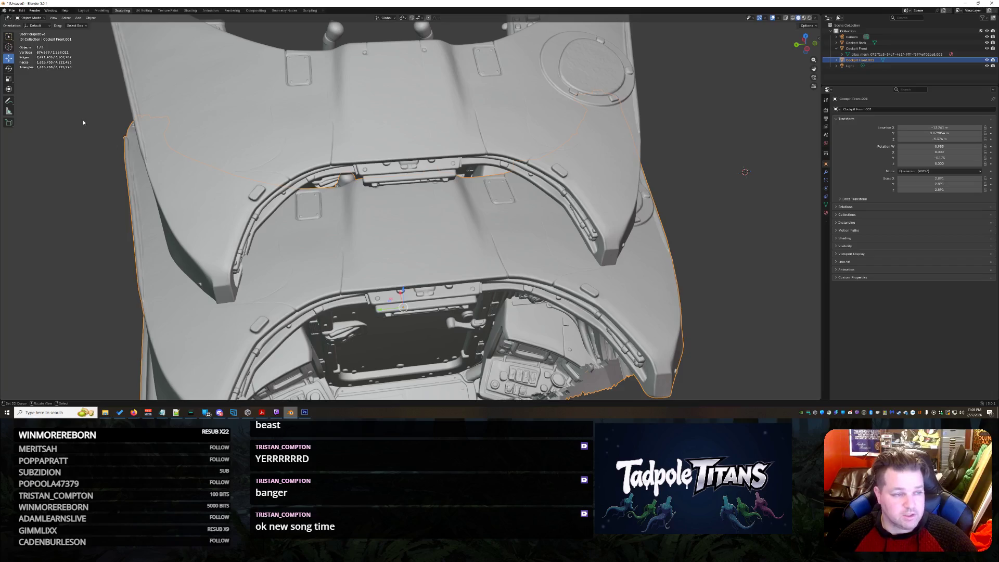
scroll(364, 197, "down", 4)
middle_click_drag(365, 197, 378, 218)
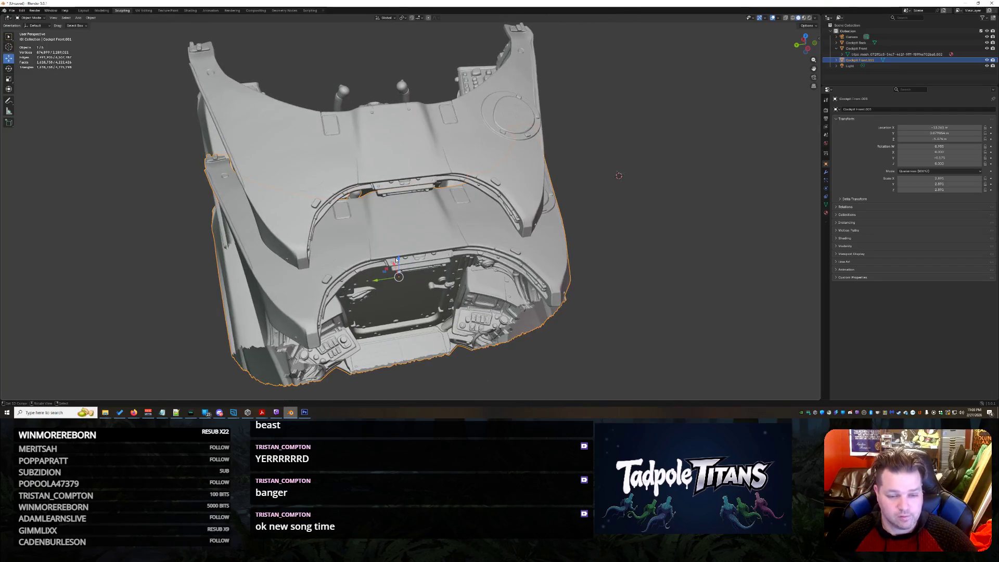
mouse_move(618, 175)
middle_mouse_down()
mouse_move(618, 195)
mouse_move(619, 156)
middle_mouse_up()
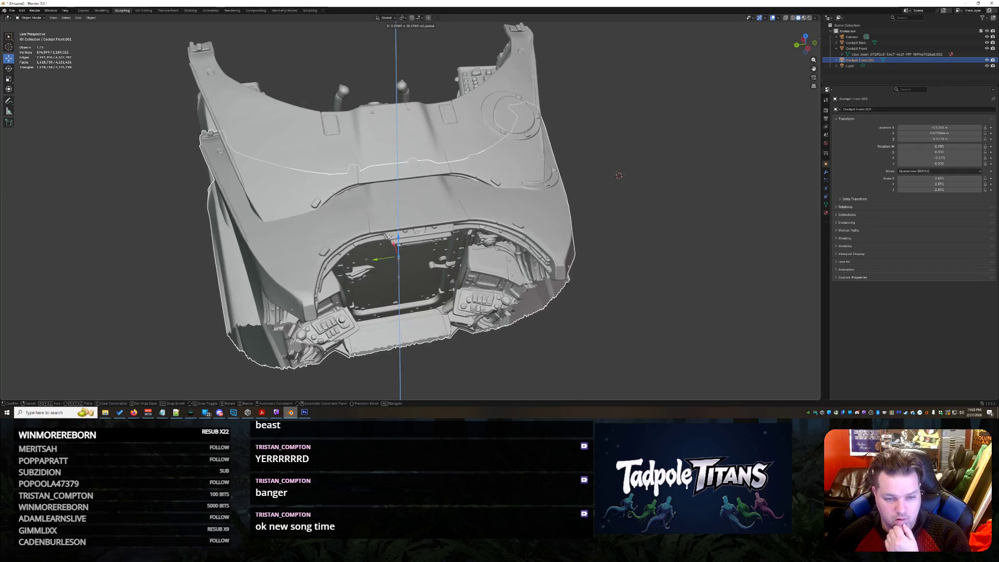
left_click(389, 237)
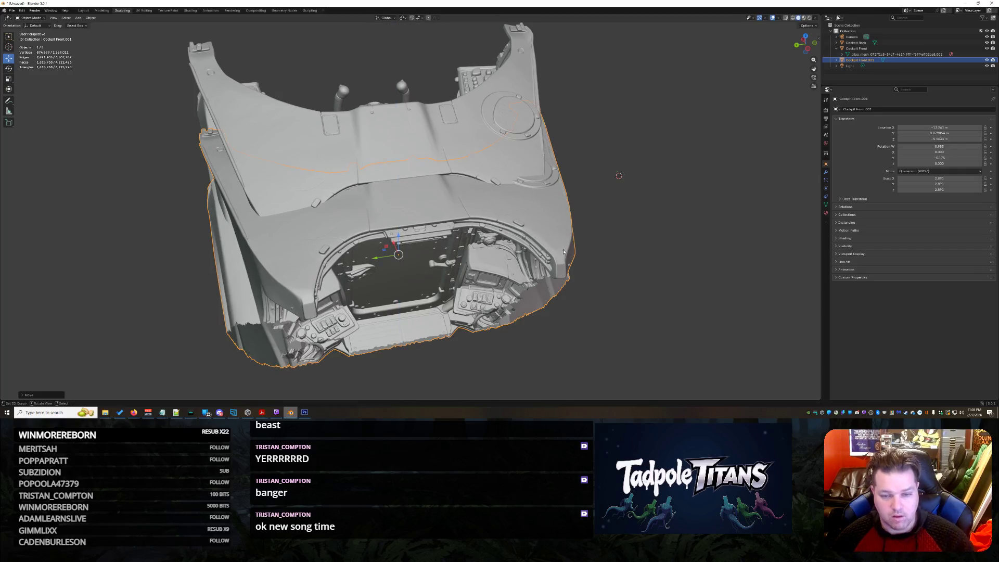
Step: Hide the Cockpit Front object to expose the round hatch and enter Sculpt Mode on the hull
mouse_move(664, 248)
middle_mouse_down()
mouse_move(609, 257)
mouse_move(547, 234)
middle_mouse_up()
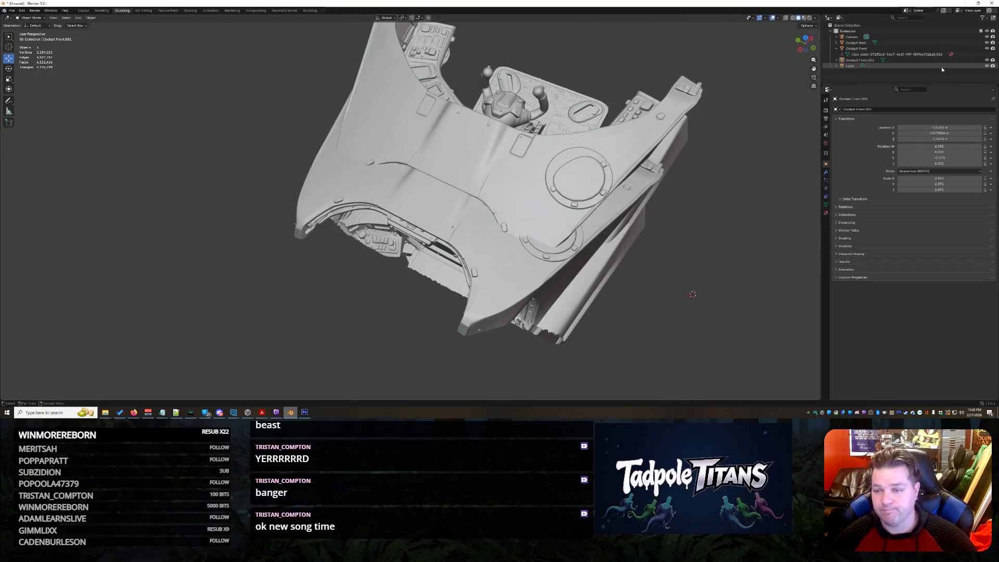
left_click(988, 48)
mouse_move(740, 201)
middle_mouse_down()
mouse_move(615, 136)
mouse_move(53, 85)
middle_mouse_up()
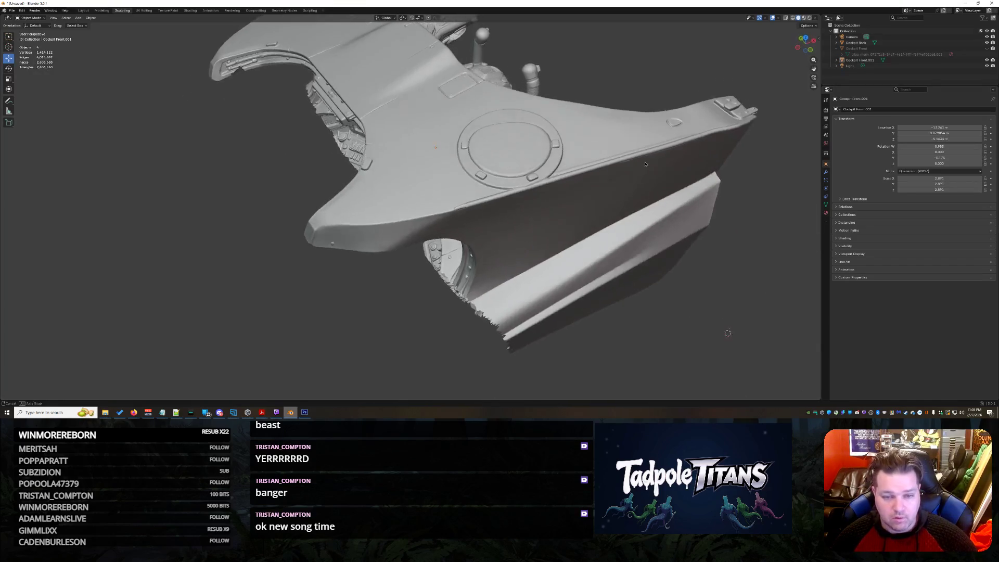
scroll(53, 85, "up", 3)
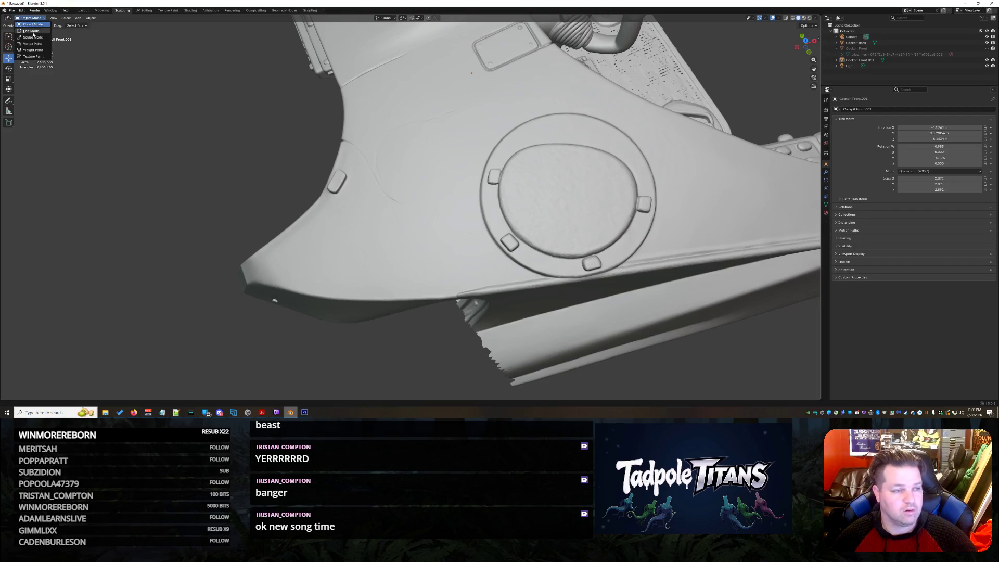
left_click(32, 37)
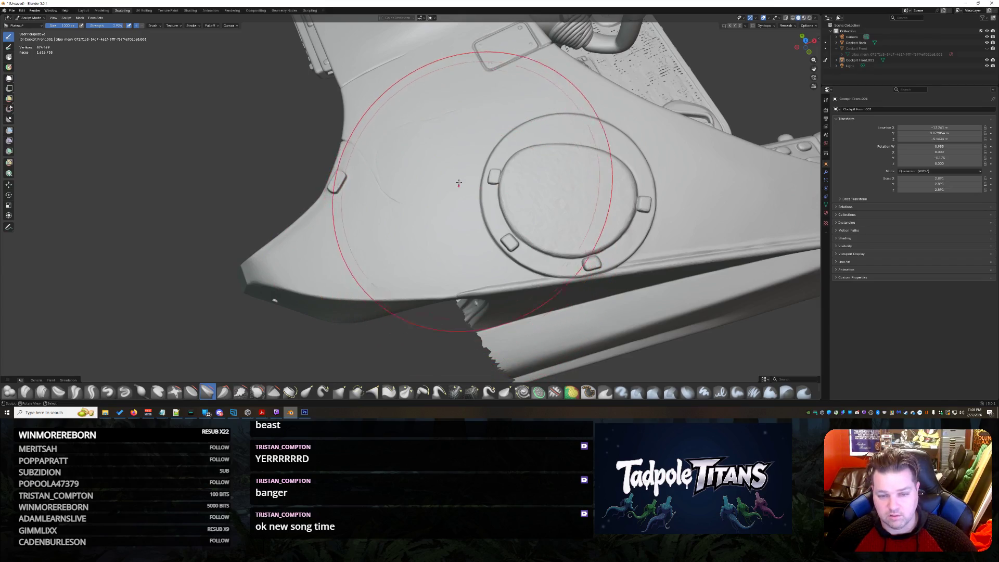
Step: Smooth over the round hatch ring, undoing the stroke that flattened it
left_click_drag(461, 148, 649, 143)
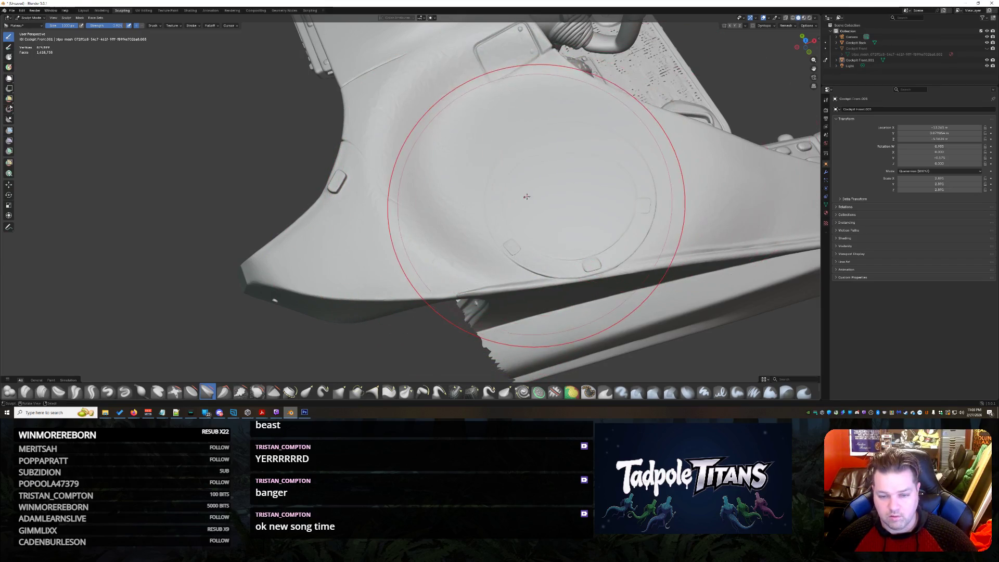
key("ctrl+z")
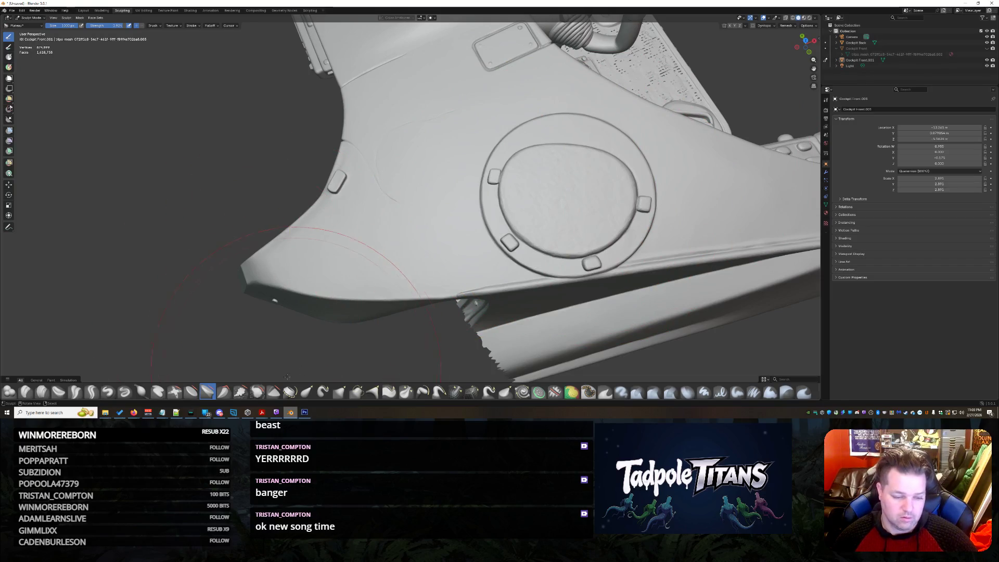
scroll(465, 207, "up", 4)
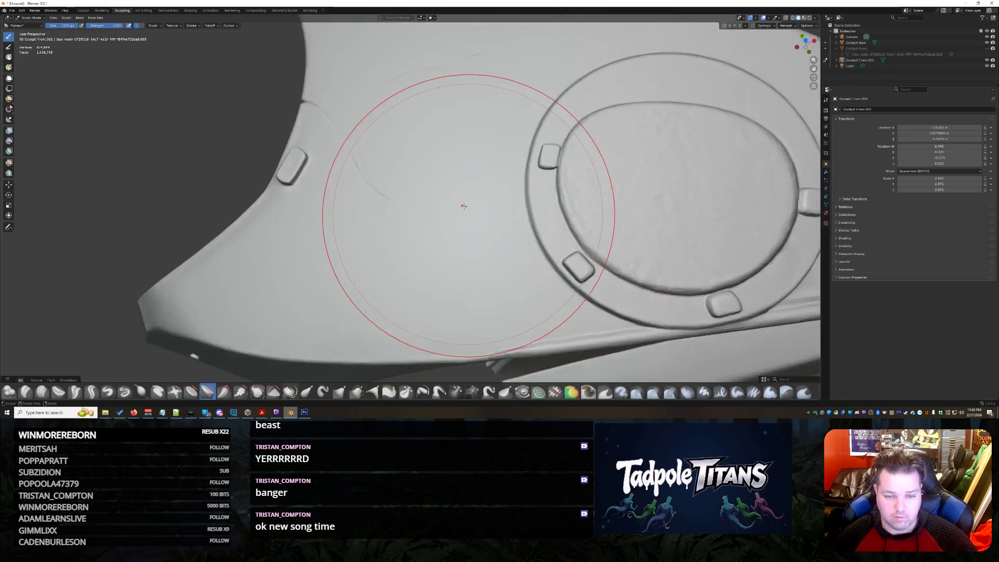
scroll(469, 210, "up", 3)
left_click_drag(509, 239, 636, 211)
middle_click_drag(635, 211, 409, 211)
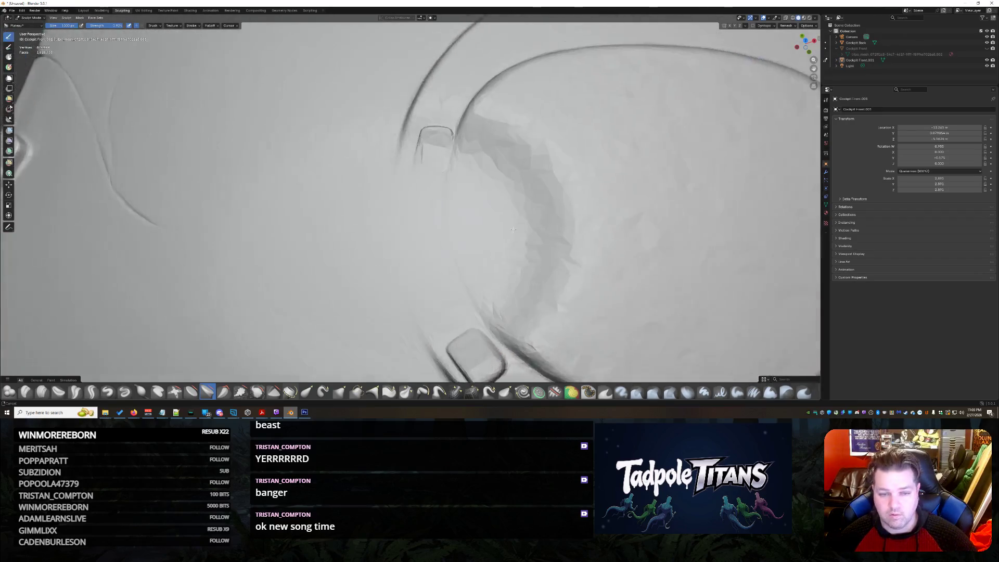
scroll(519, 180, "down", 3)
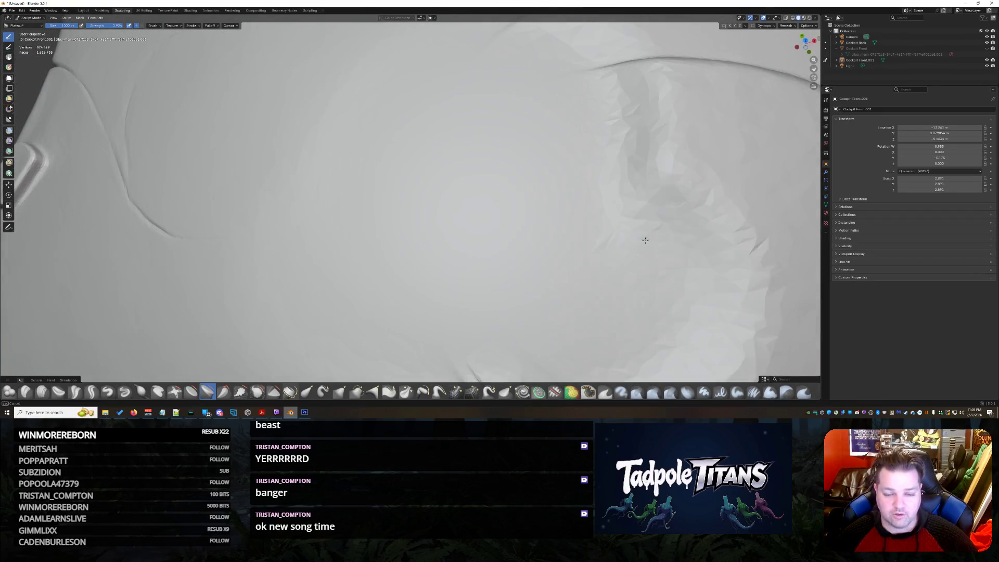
scroll(658, 194, "down", 3)
mouse_move(558, 122)
left_mouse_down()
mouse_move(211, 167)
mouse_move(453, 234)
mouse_move(602, 123)
mouse_move(326, 200)
left_mouse_up()
middle_click_drag(328, 200, 449, 173)
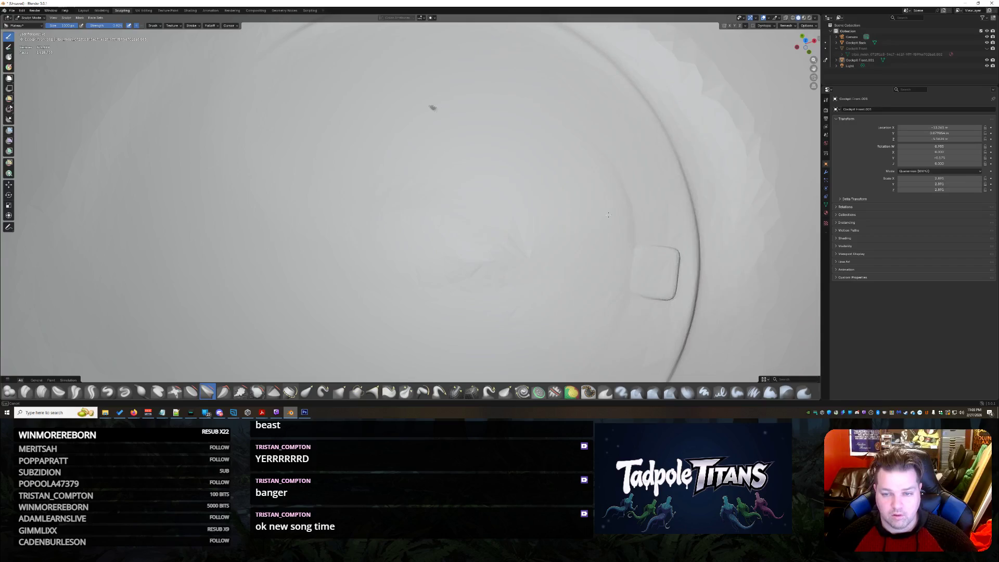
Step: Smooth the surface near the ring's edge and the dented hull area, then pick a neighbouring brush
mouse_move(330, 138)
middle_mouse_down()
mouse_move(326, 167)
mouse_move(437, 203)
middle_mouse_up()
mouse_move(437, 203)
left_mouse_down()
mouse_move(484, 249)
mouse_move(591, 313)
left_mouse_up()
scroll(494, 283, "down", 3)
scroll(494, 284, "up", 3)
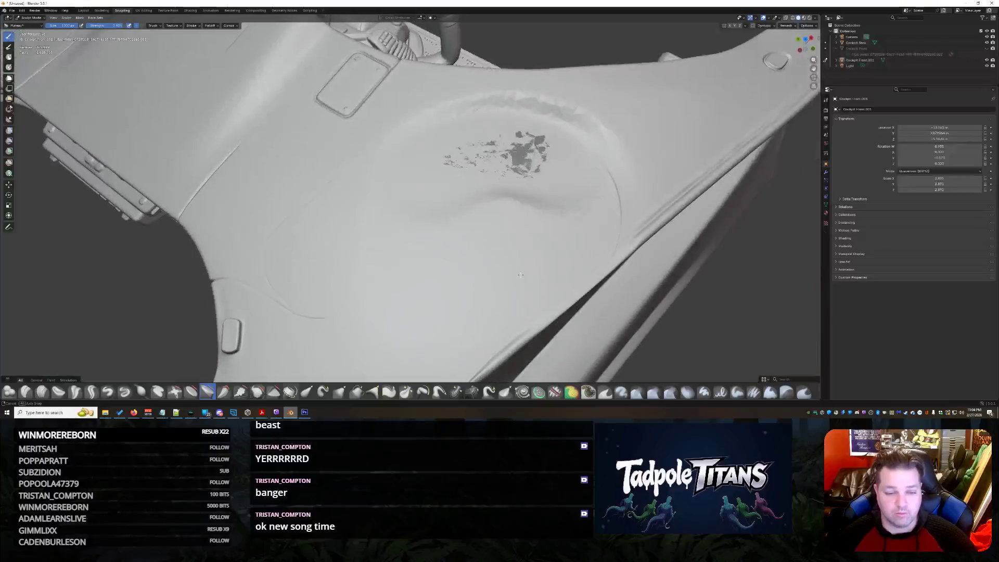
scroll(424, 284, "up", 2)
scroll(289, 268, "up", 1)
middle_click_drag(391, 195, 468, 203)
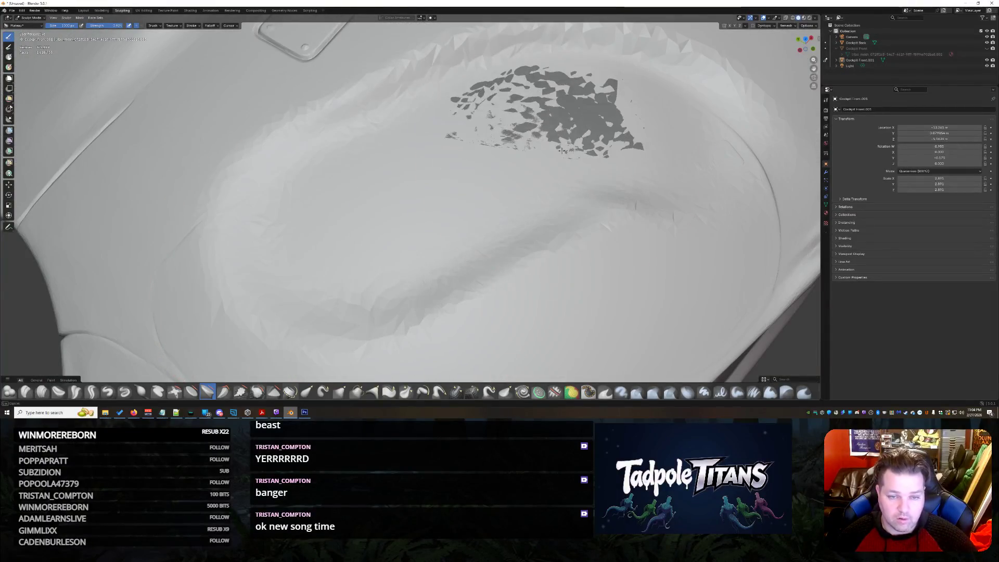
scroll(469, 204, "down", 2)
scroll(508, 207, "down", 3)
scroll(527, 212, "down", 2)
middle_click_drag(527, 211, 211, 346)
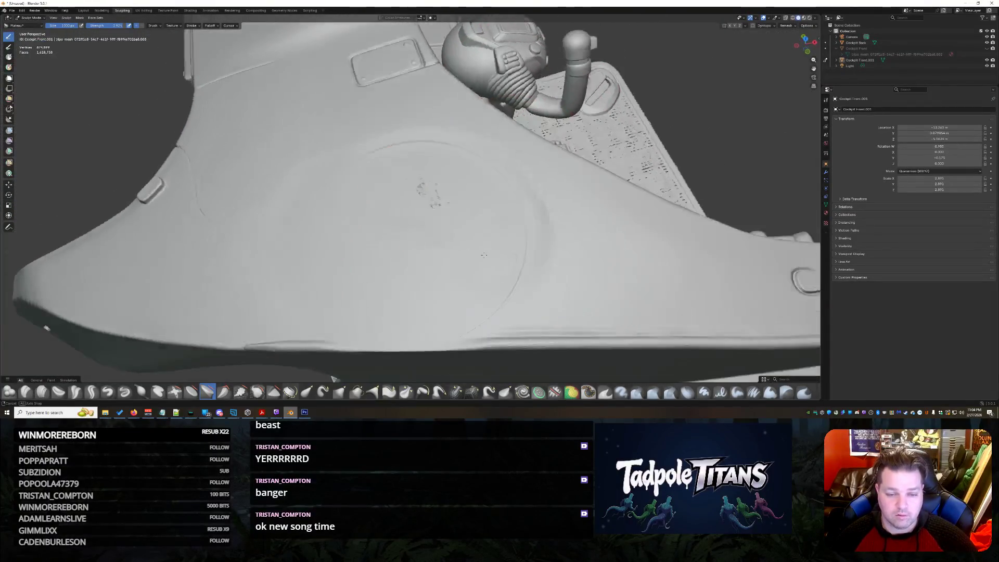
left_click(191, 391)
mouse_move(328, 234)
middle_mouse_down()
mouse_move(394, 174)
mouse_move(375, 144)
middle_mouse_up()
scroll(394, 174, "up", 5)
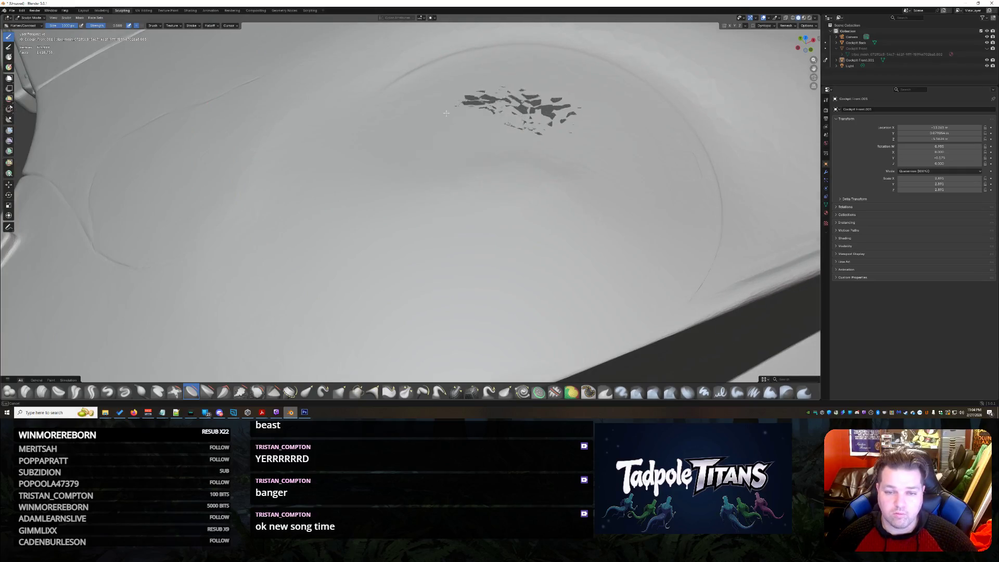
scroll(388, 97, "down", 10)
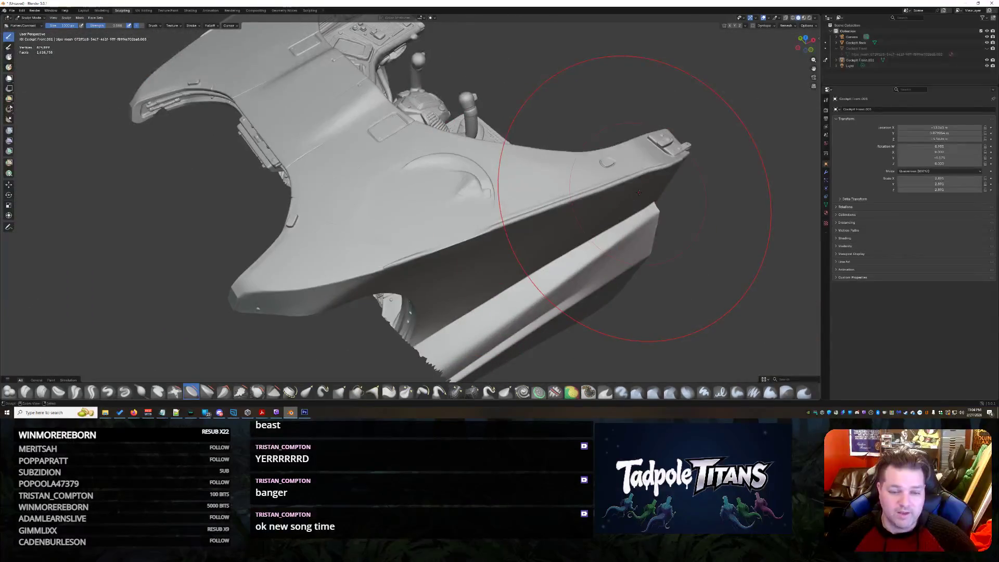
scroll(577, 193, "up", 8)
Step: Undo the last stroke and smooth the smeared dent, left side and lower rim of the hatch
mouse_move(577, 192)
middle_mouse_down()
mouse_move(619, 161)
mouse_move(457, 190)
middle_mouse_up()
key("ctrl+z")
key("ctrl+z")
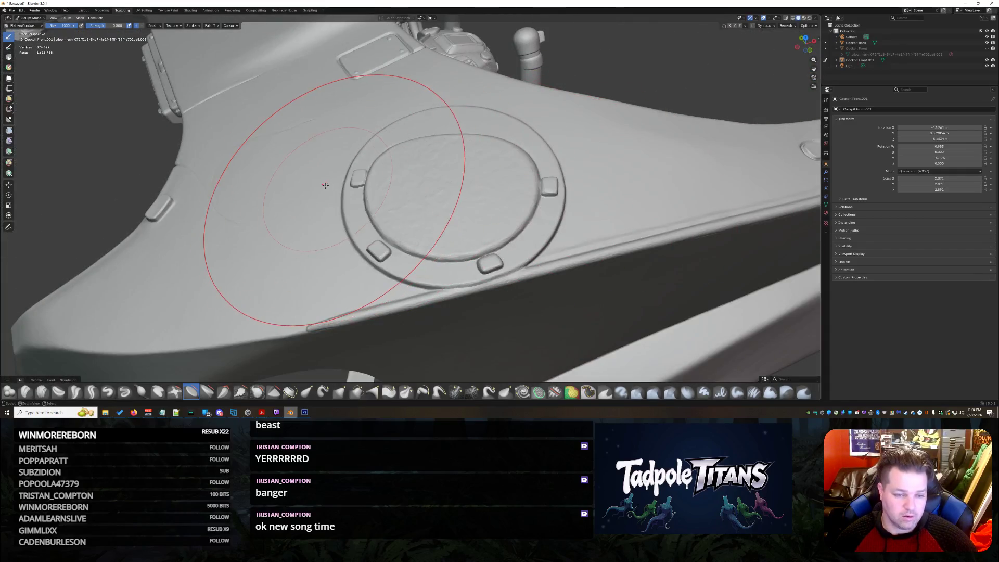
middle_click_drag(336, 179, 253, 304)
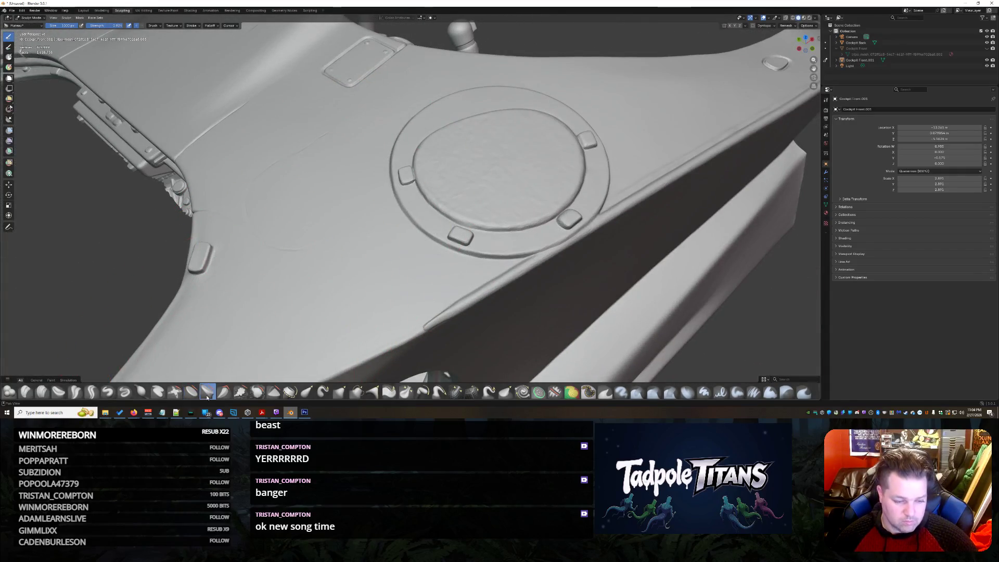
scroll(446, 245, "up", 5)
mouse_move(446, 245)
middle_mouse_down()
mouse_move(596, 254)
mouse_move(391, 284)
middle_mouse_up()
left_click_drag(390, 284, 437, 98)
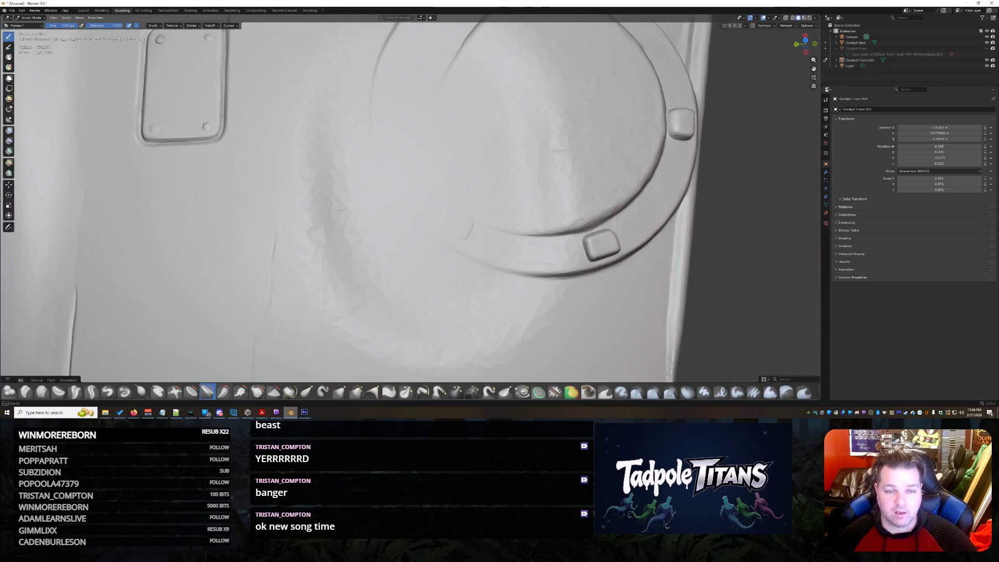
left_click_drag(585, 56, 584, 86)
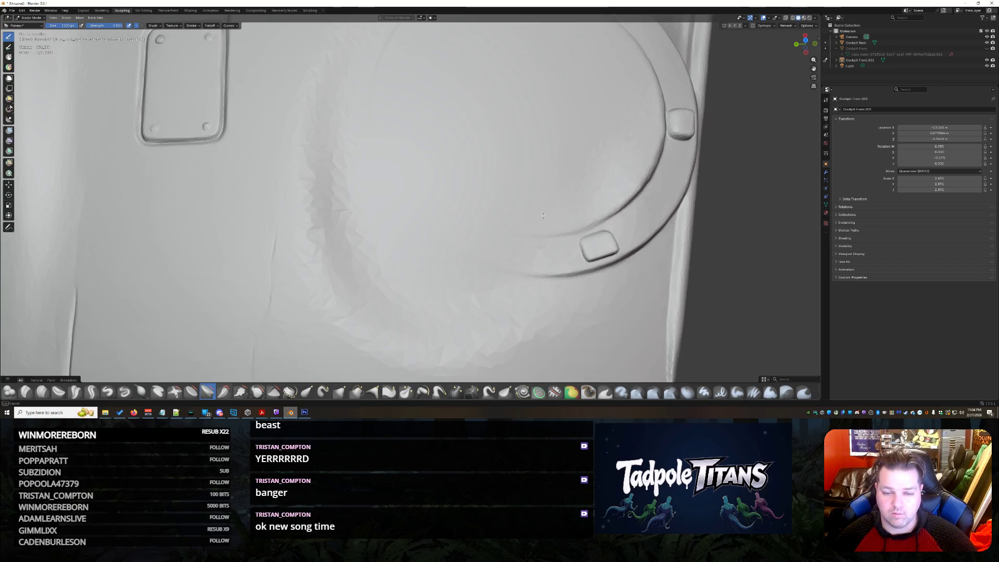
left_click_drag(529, 57, 562, 28)
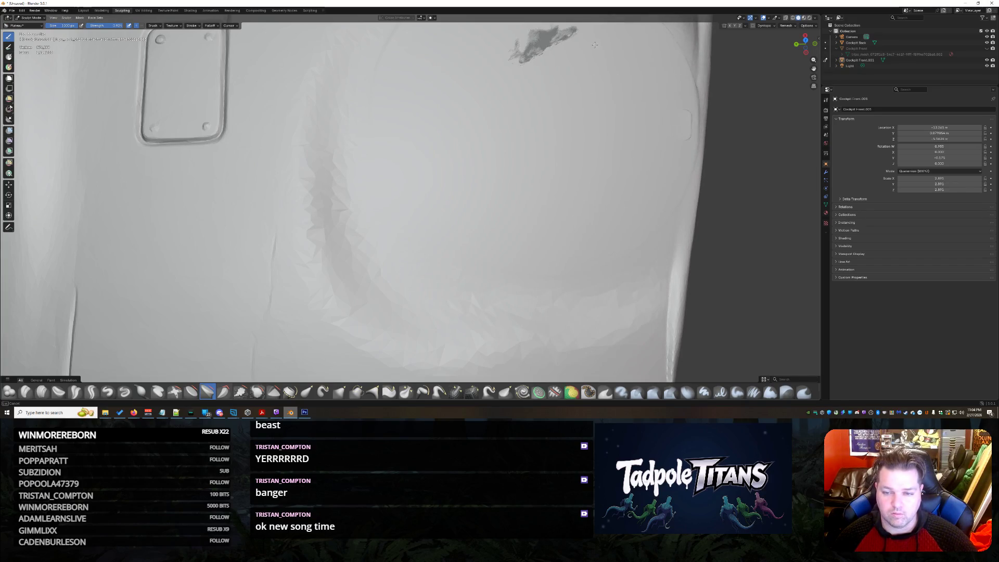
scroll(500, 158, "down", 3)
Step: Smooth across the hatch rim, its raised disc, the lower-left bump and the surface above
middle_click_drag(499, 158, 527, 213)
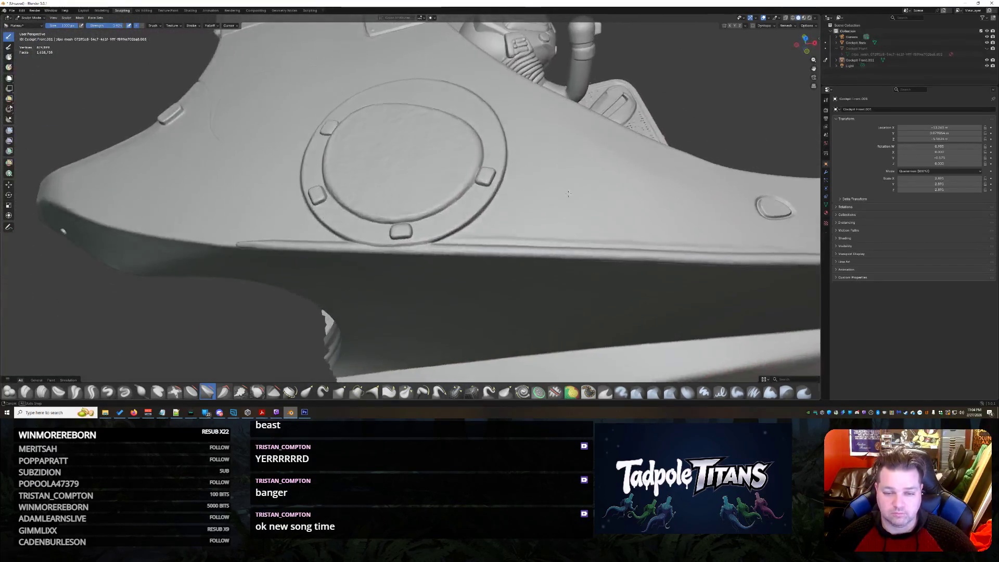
scroll(527, 213, "up", 5)
scroll(527, 212, "down", 3)
mouse_move(446, 224)
middle_mouse_down()
mouse_move(432, 250)
mouse_move(471, 230)
middle_mouse_up()
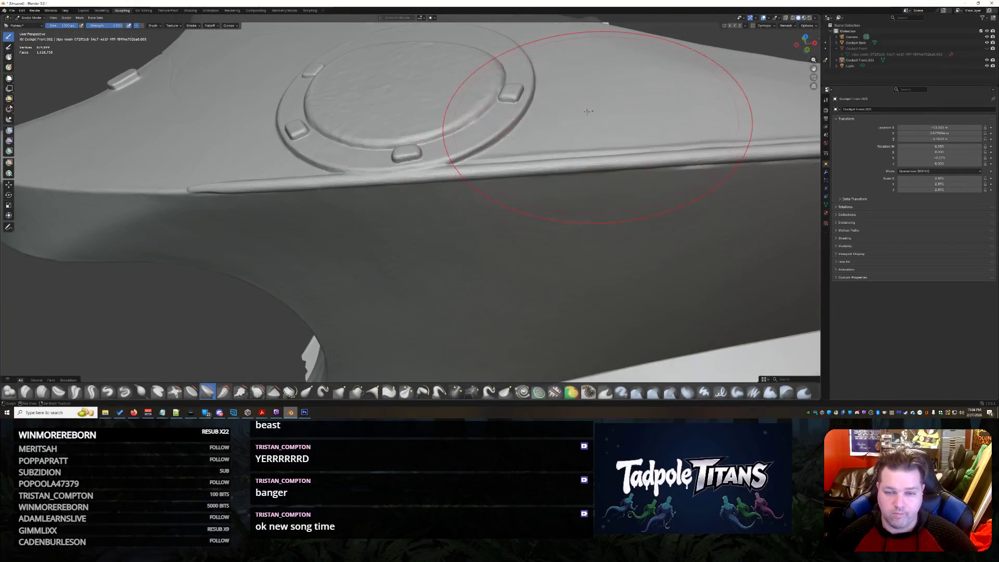
middle_click_drag(587, 111, 591, 211)
scroll(590, 211, "up", 3)
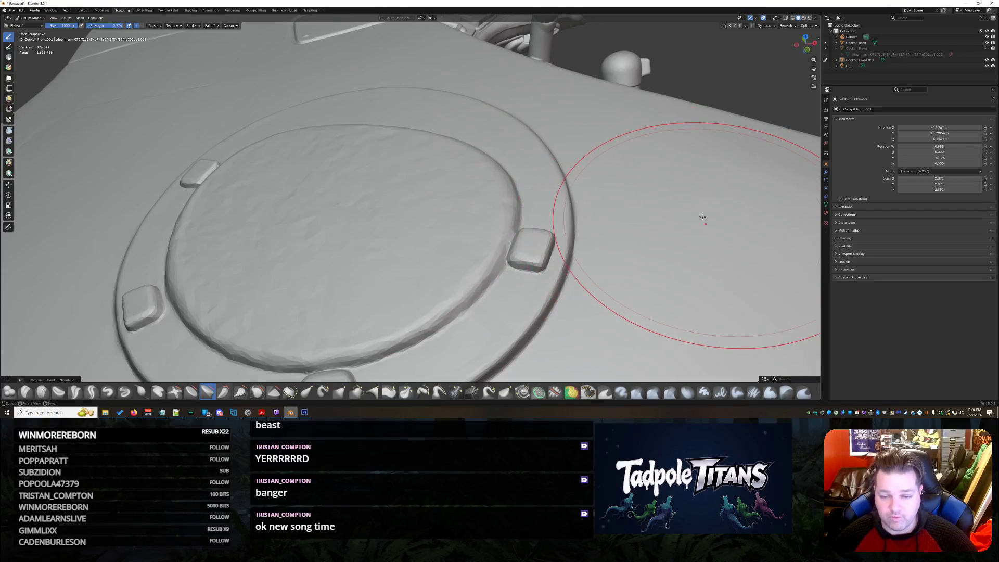
left_click_drag(539, 266, 469, 136)
left_click_drag(377, 97, 310, 248)
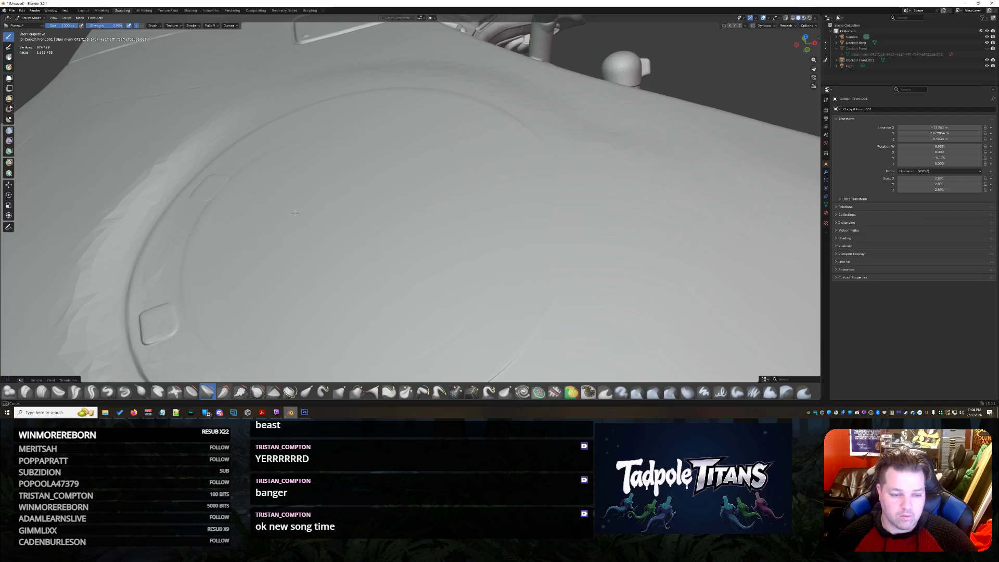
left_click_drag(295, 212, 219, 305)
left_click_drag(485, 172, 261, 159)
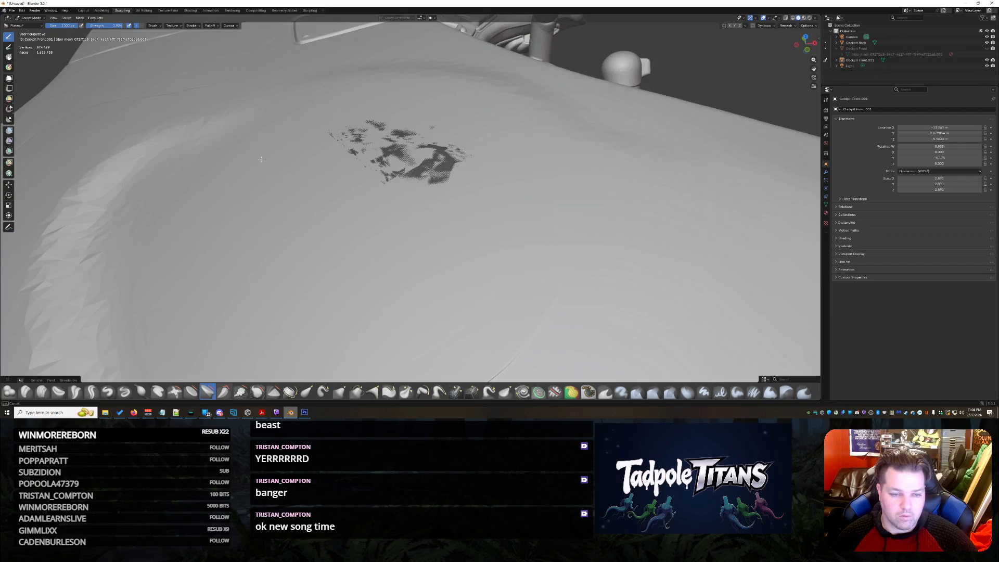
scroll(376, 225, "down", 5)
Step: Undo the stroke that left a speckled patch, retouch the rim, and choose another brush
mouse_move(376, 224)
middle_mouse_down()
mouse_move(513, 207)
mouse_move(306, 234)
middle_mouse_up()
key("ctrl+z")
key("ctrl+z")
key("ctrl+z")
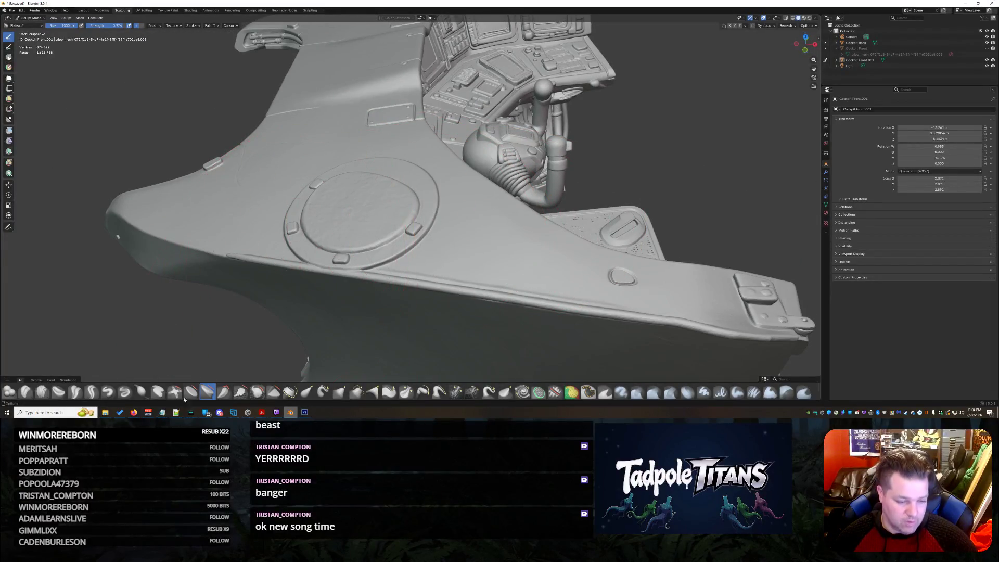
scroll(313, 228, "up", 2)
scroll(328, 225, "up", 2)
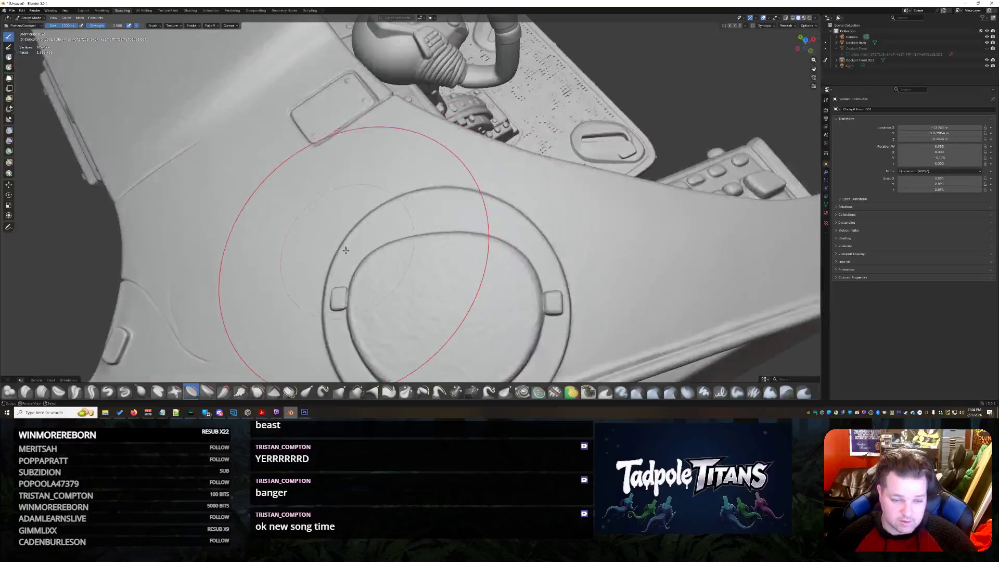
scroll(352, 222, "up", 2)
scroll(373, 217, "up", 1)
left_click_drag(374, 218, 438, 157)
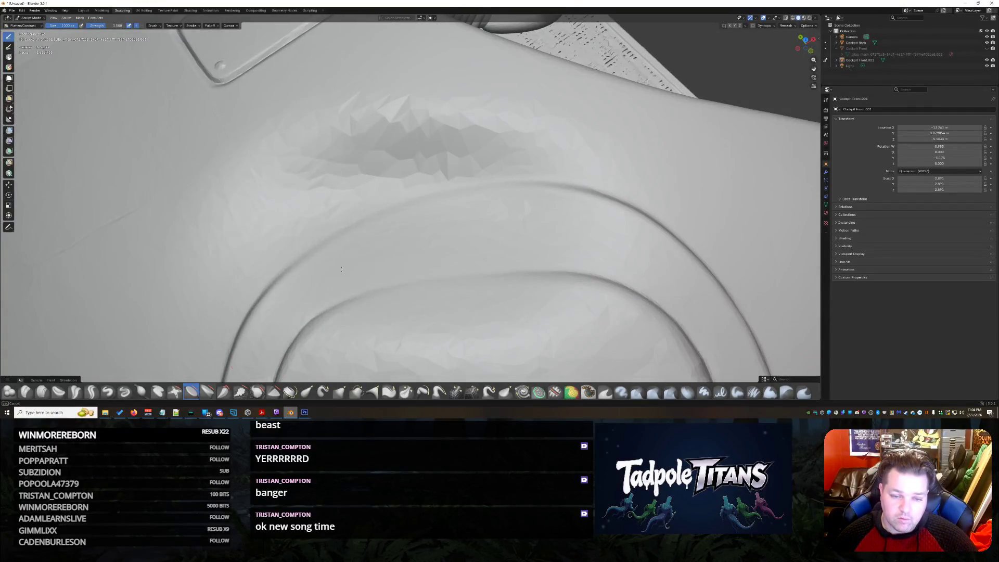
scroll(525, 216, "down", 5)
middle_click_drag(525, 216, 401, 224)
scroll(255, 359, "up", 3)
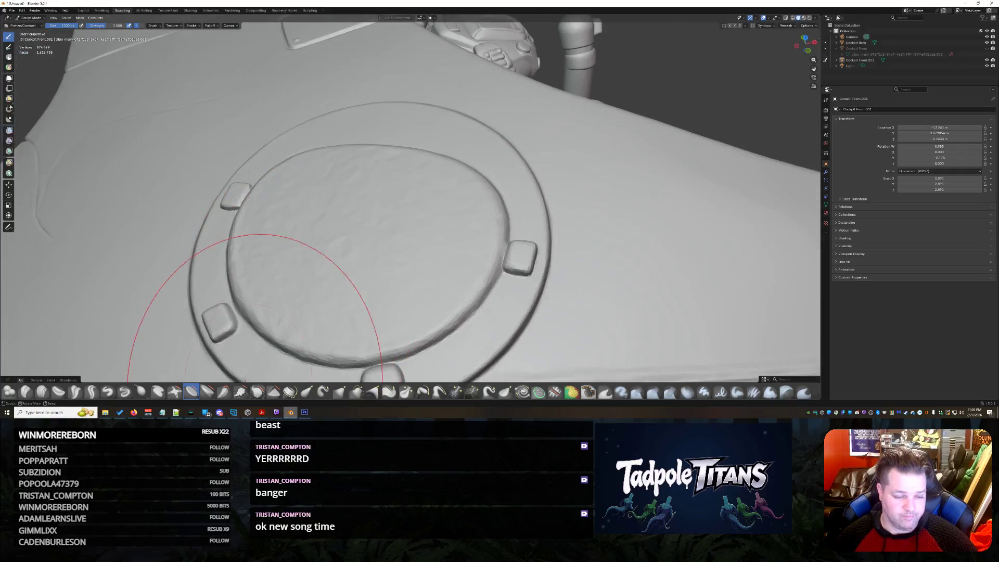
left_click(257, 391)
scroll(360, 247, "up", 1)
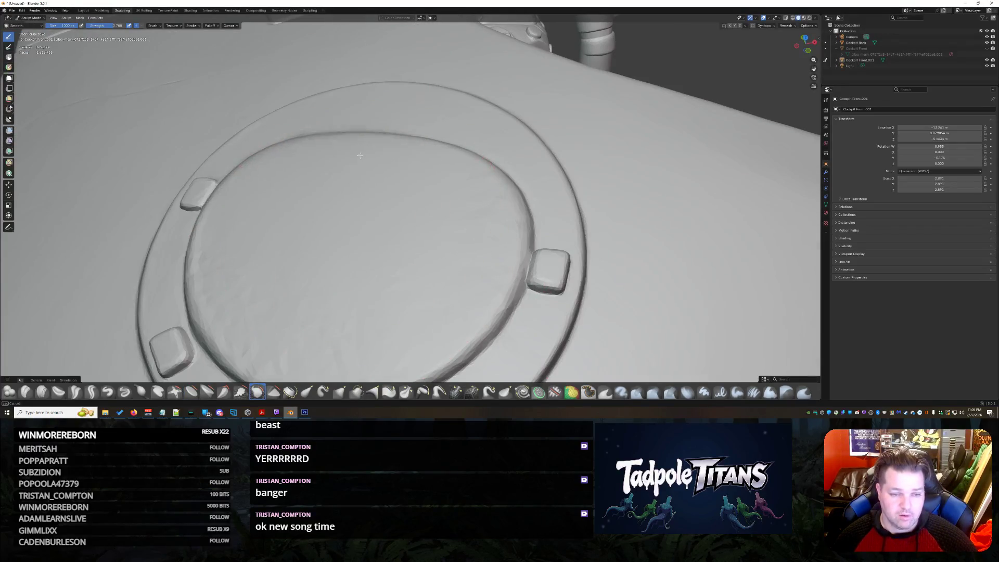
Step: Blend the lower-left knob, right rim and ring groove into the panel as a soft dish
left_click_drag(181, 219, 176, 267)
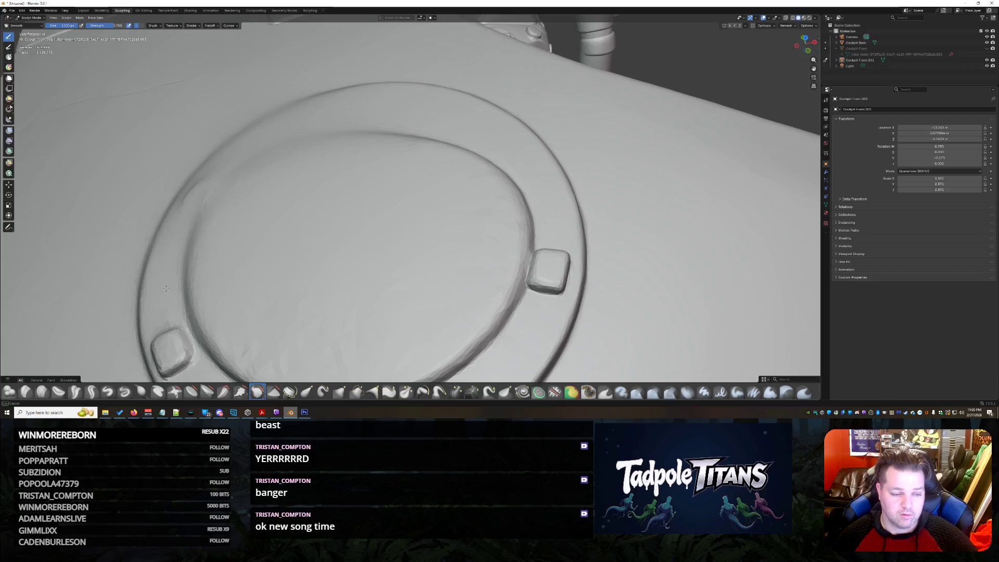
left_click_drag(507, 123, 468, 367)
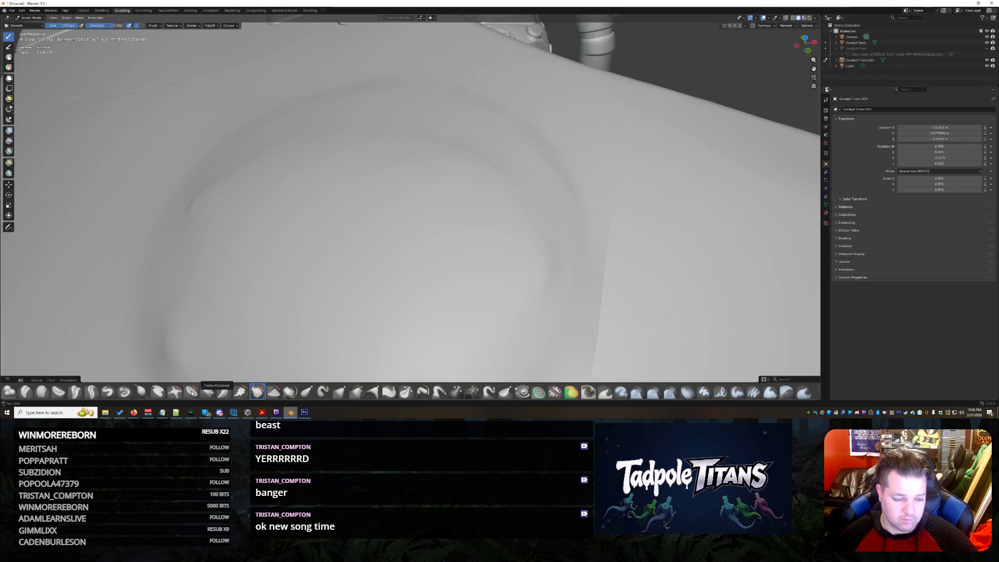
left_click_drag(164, 203, 465, 134)
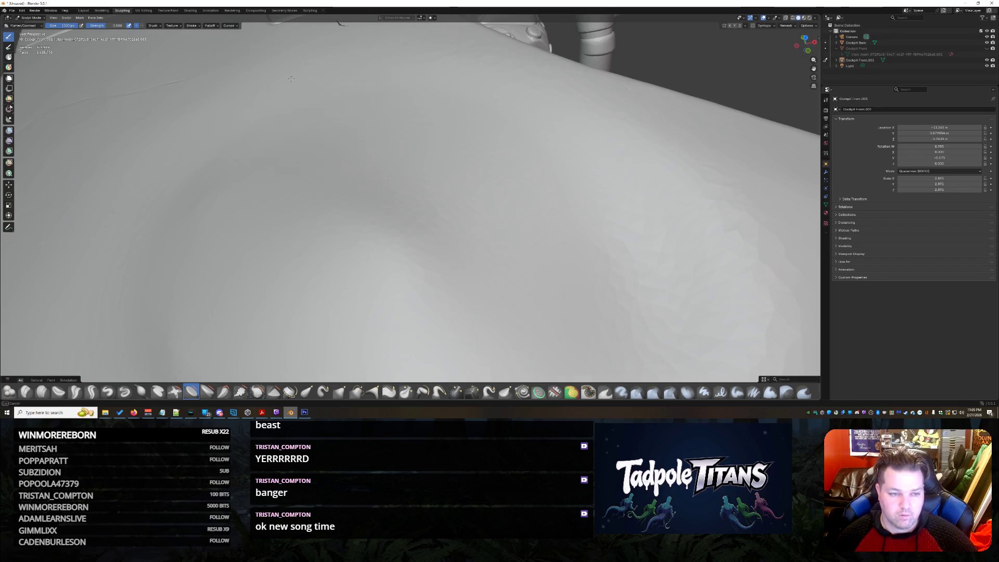
scroll(493, 231, "down", 8)
mouse_move(493, 230)
middle_mouse_down()
mouse_move(611, 252)
mouse_move(610, 229)
mouse_move(584, 241)
mouse_move(412, 243)
middle_mouse_up()
scroll(610, 252, "up", 5)
scroll(540, 245, "up", 3)
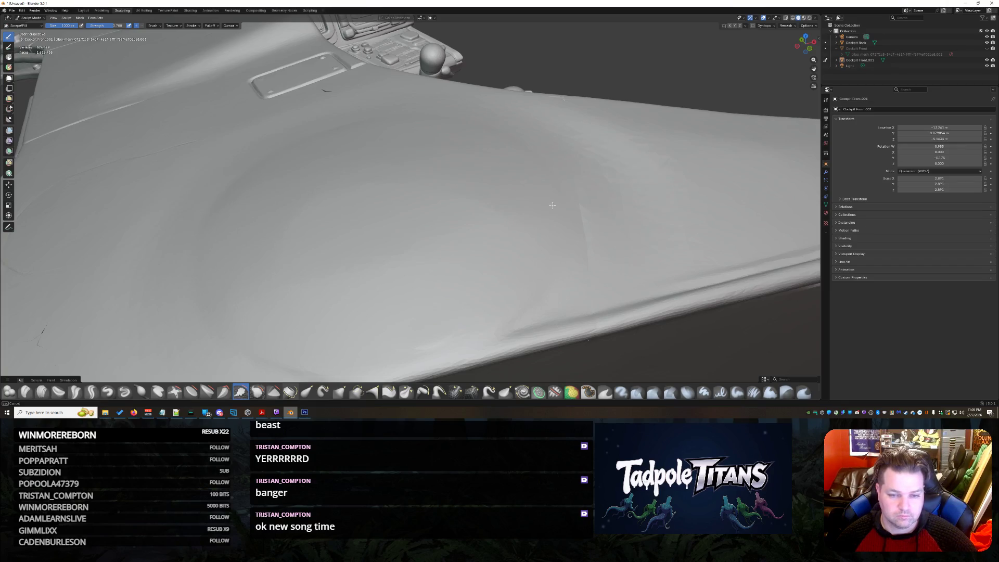
scroll(552, 205, "down", 6)
mouse_move(552, 205)
middle_mouse_down()
mouse_move(419, 233)
mouse_move(460, 228)
middle_mouse_up()
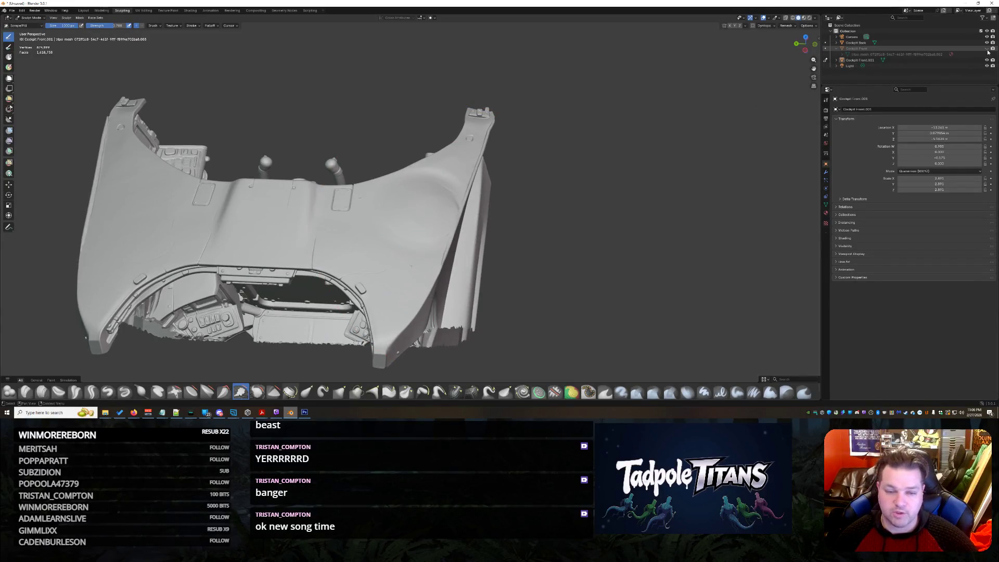
Step: Unhide the upper cockpit mesh and crease along the left panel edge and cockpit opening
left_click(986, 49)
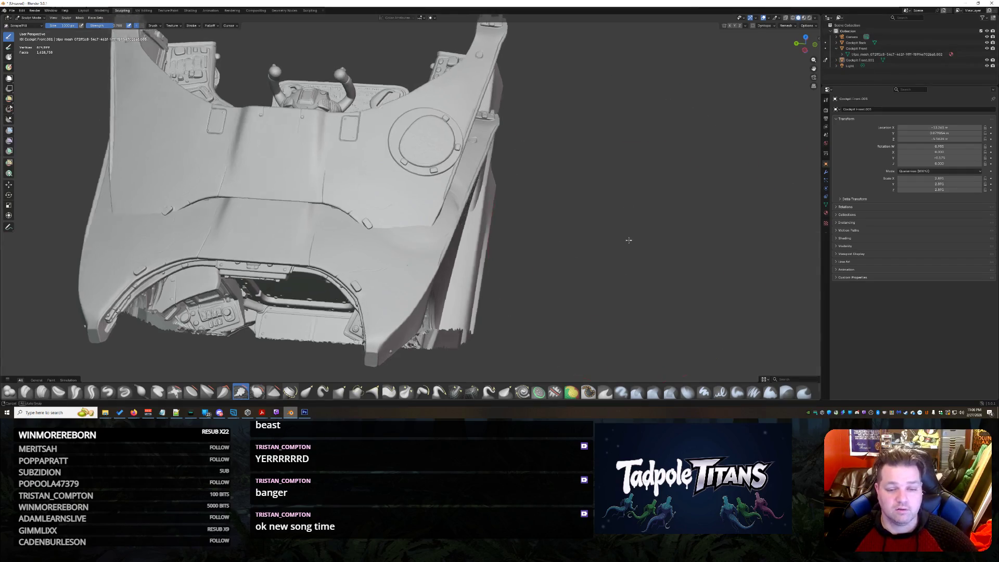
middle_click_drag(468, 234, 547, 218)
scroll(546, 218, "up", 5)
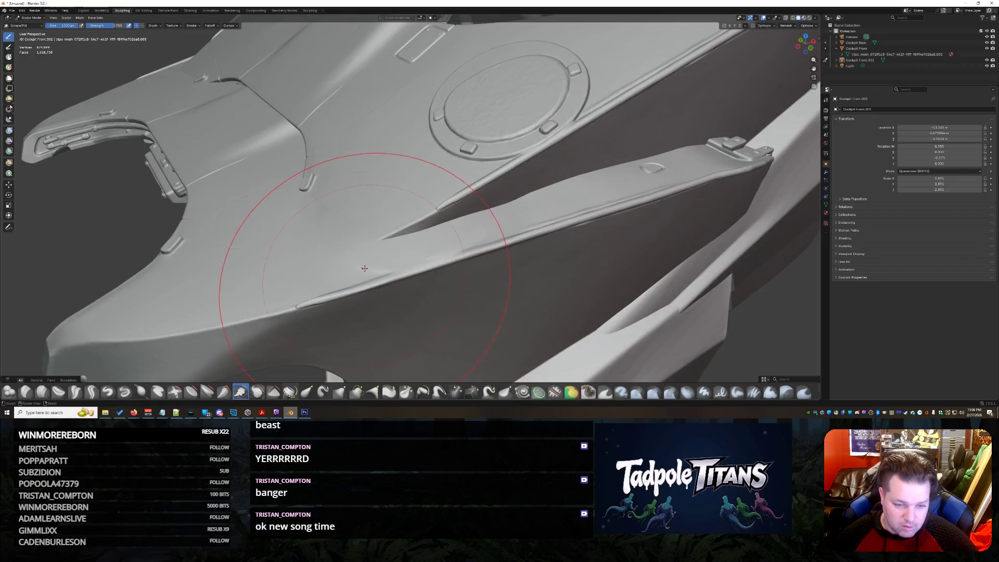
mouse_move(546, 234)
middle_mouse_down()
mouse_move(570, 278)
mouse_move(174, 254)
mouse_move(253, 206)
middle_mouse_up()
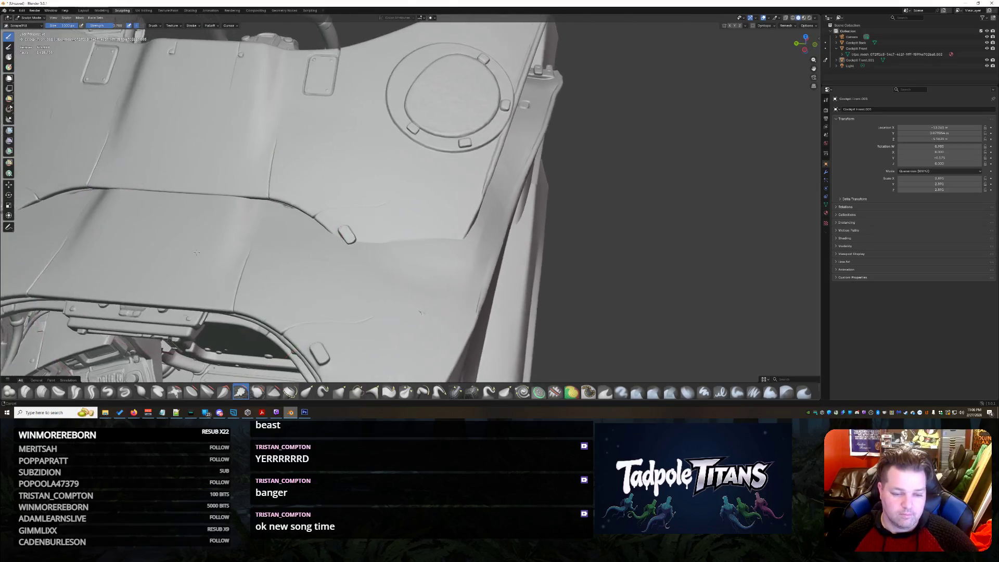
left_click_drag(253, 206, 176, 243)
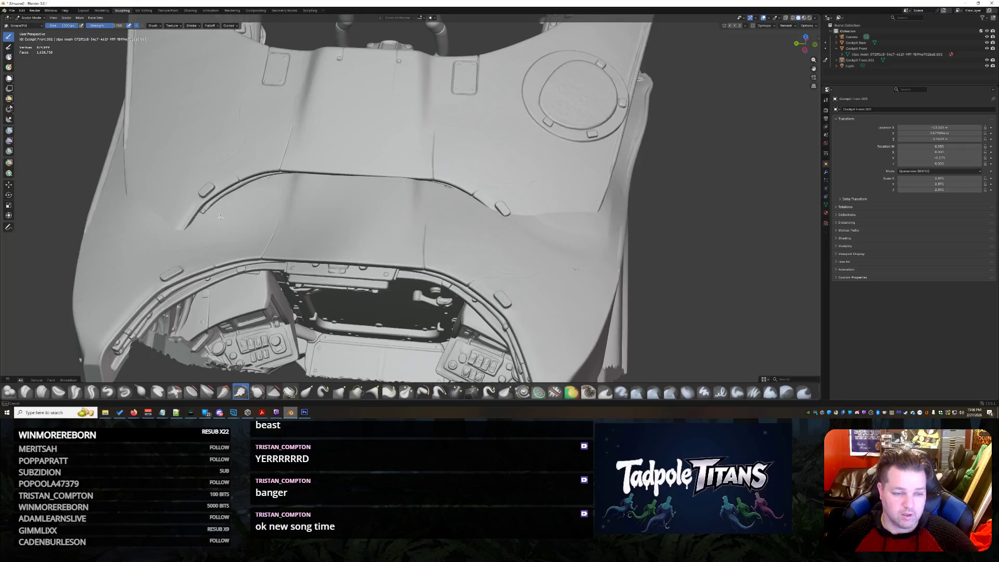
left_click_drag(469, 194, 502, 319)
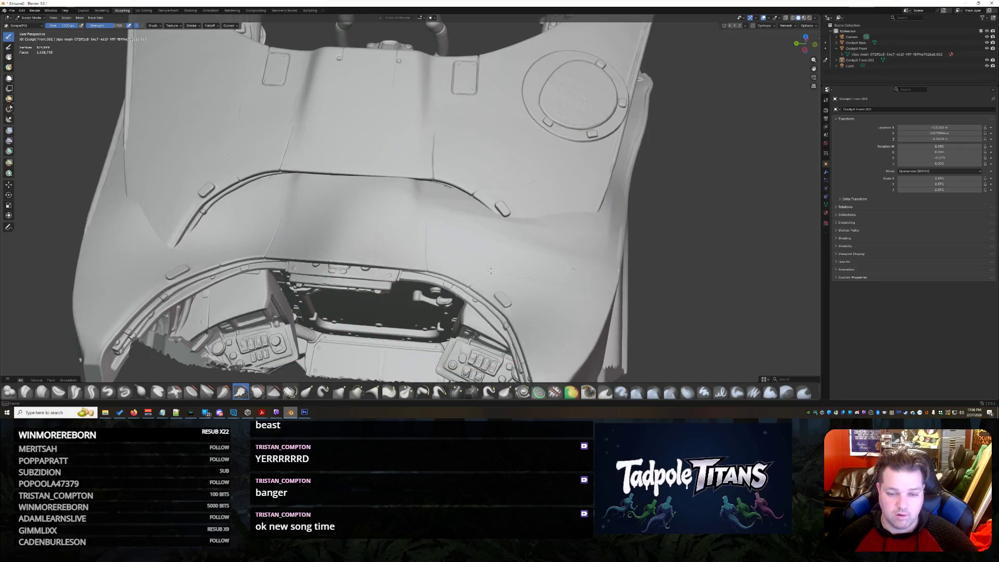
mouse_move(445, 239)
middle_mouse_down()
mouse_move(404, 266)
mouse_move(442, 257)
middle_mouse_up()
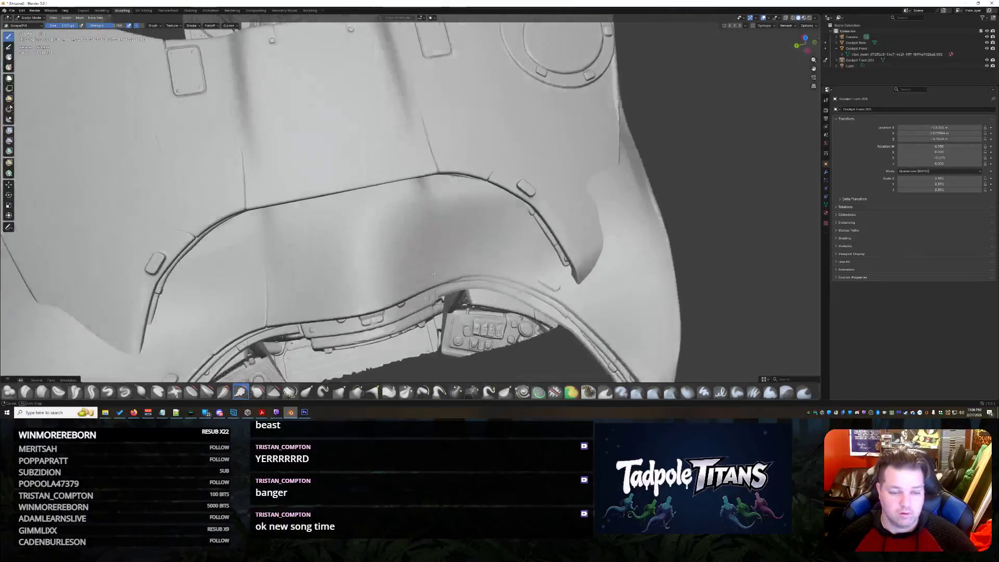
scroll(443, 257, "up", 2)
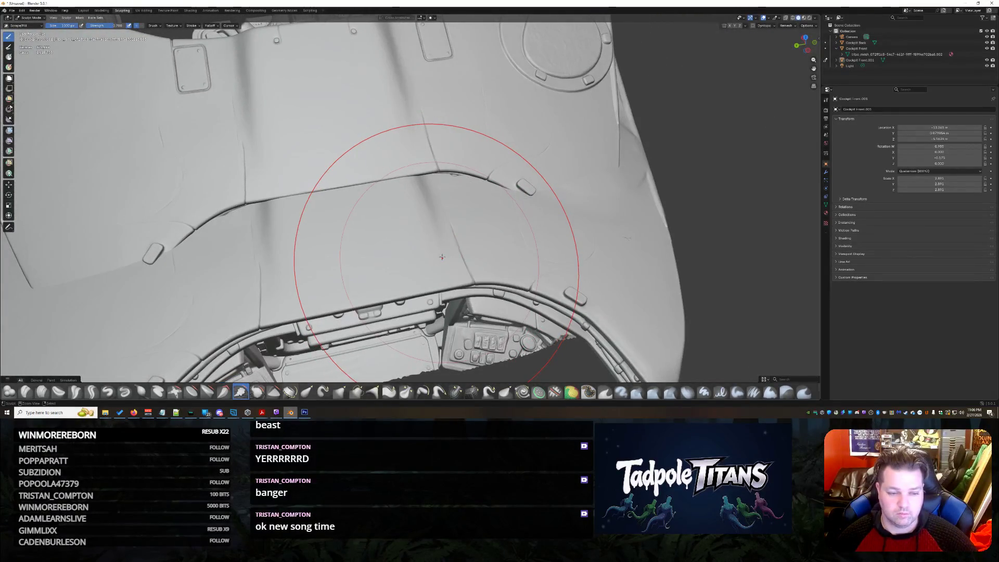
middle_click_drag(442, 256, 457, 221)
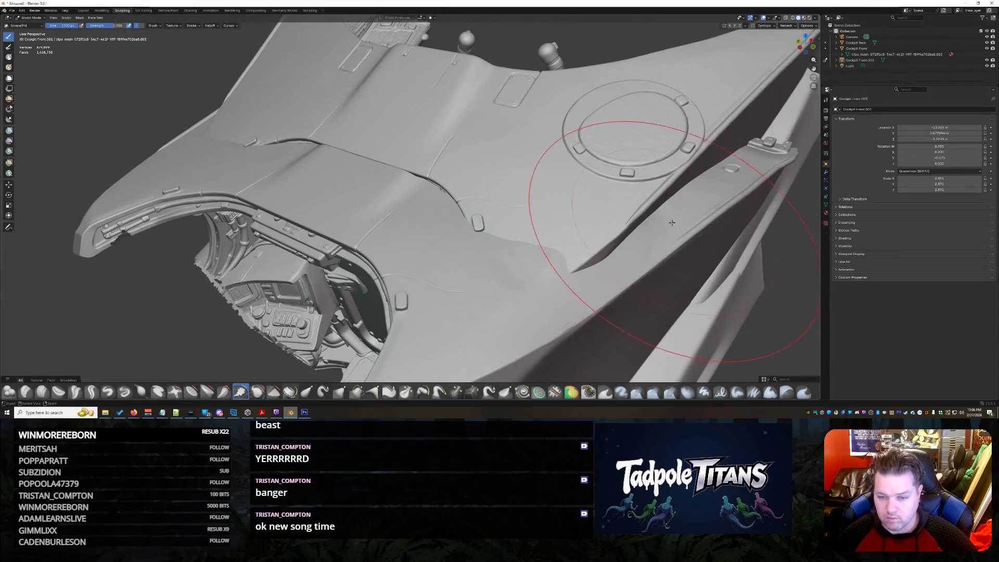
Step: Pull the ridge edge toward the seam and smooth the ridge, recess edge and surface above the arch
left_click_drag(671, 223, 527, 339)
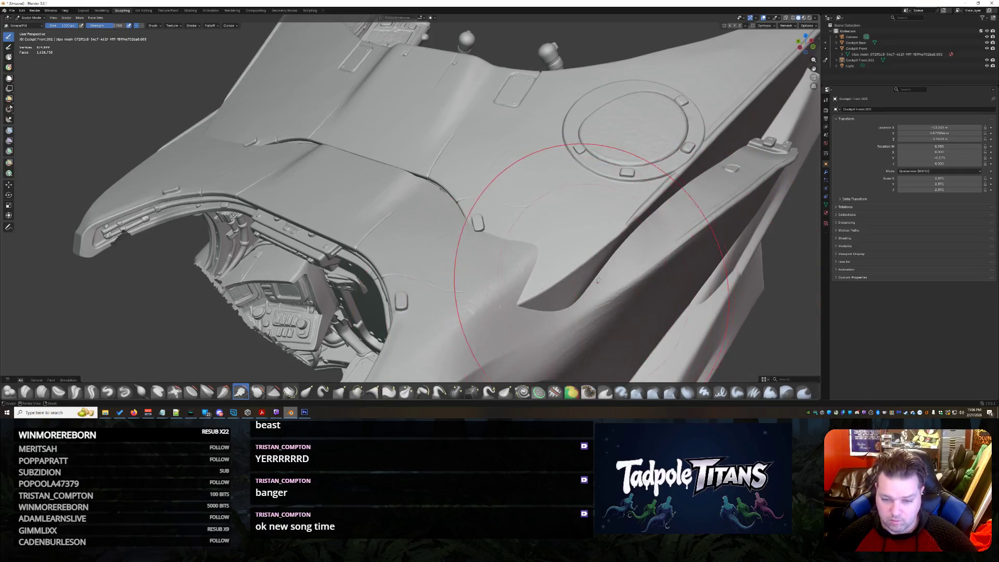
left_click_drag(576, 306, 491, 340)
middle_click_drag(533, 310, 533, 228)
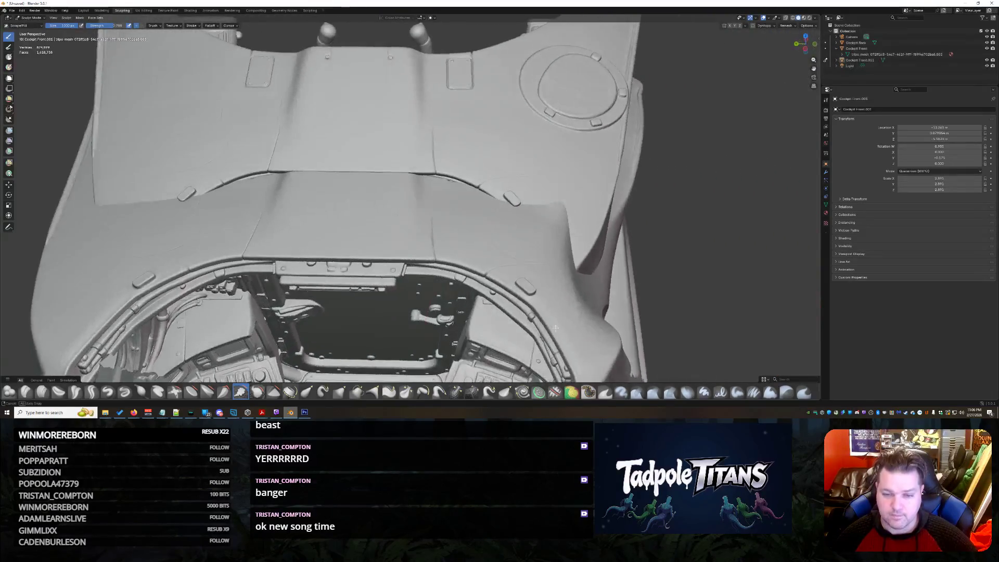
mouse_move(533, 226)
left_mouse_down()
mouse_move(507, 198)
mouse_move(415, 154)
mouse_move(89, 134)
left_mouse_up()
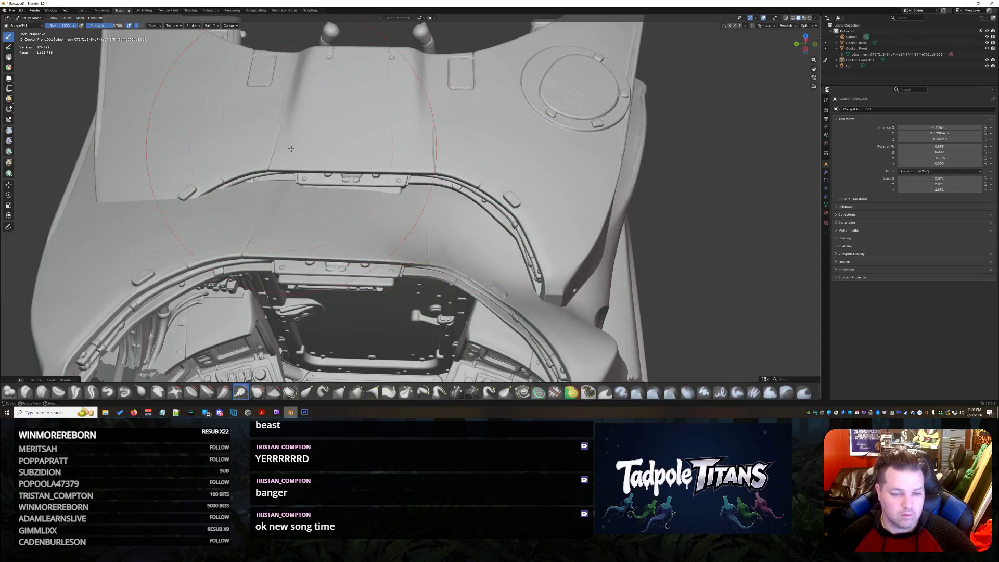
middle_click_drag(89, 134, 98, 135)
middle_click_drag(138, 197, 373, 223)
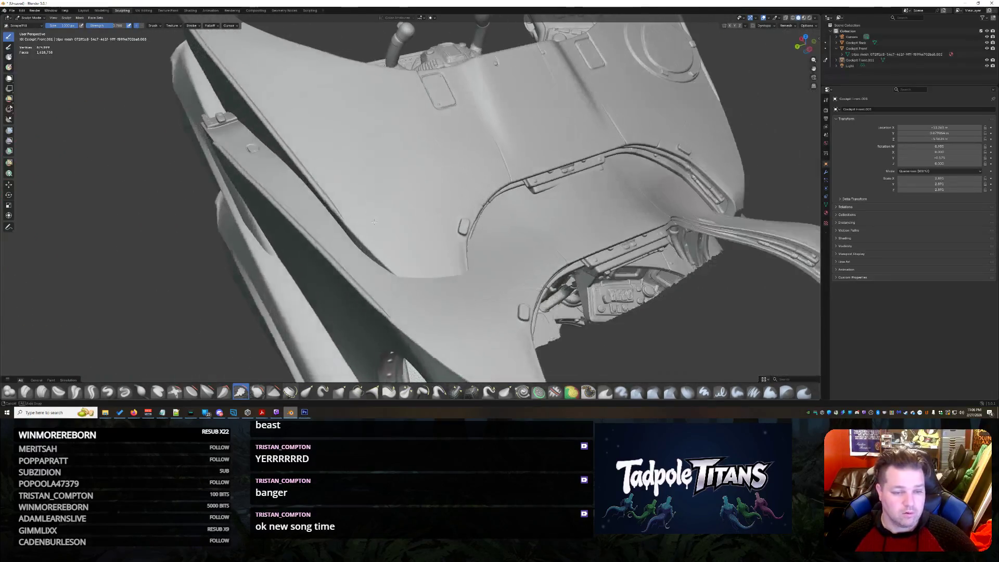
mouse_move(242, 168)
left_mouse_down()
mouse_move(374, 257)
mouse_move(373, 322)
left_mouse_up()
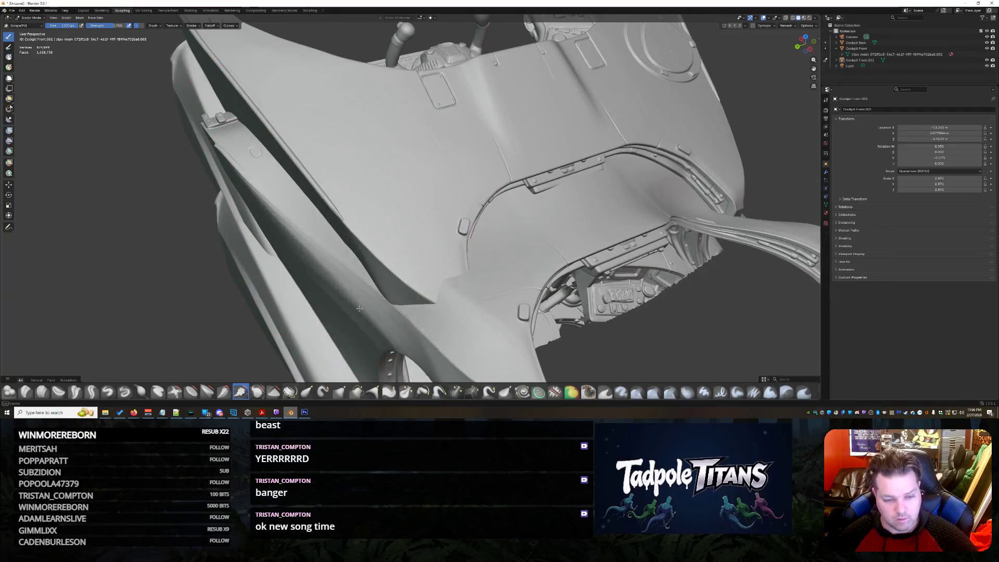
mouse_move(372, 322)
middle_mouse_down()
mouse_move(659, 365)
mouse_move(553, 286)
mouse_move(538, 265)
mouse_move(550, 252)
middle_mouse_up()
left_click_drag(556, 243, 660, 213)
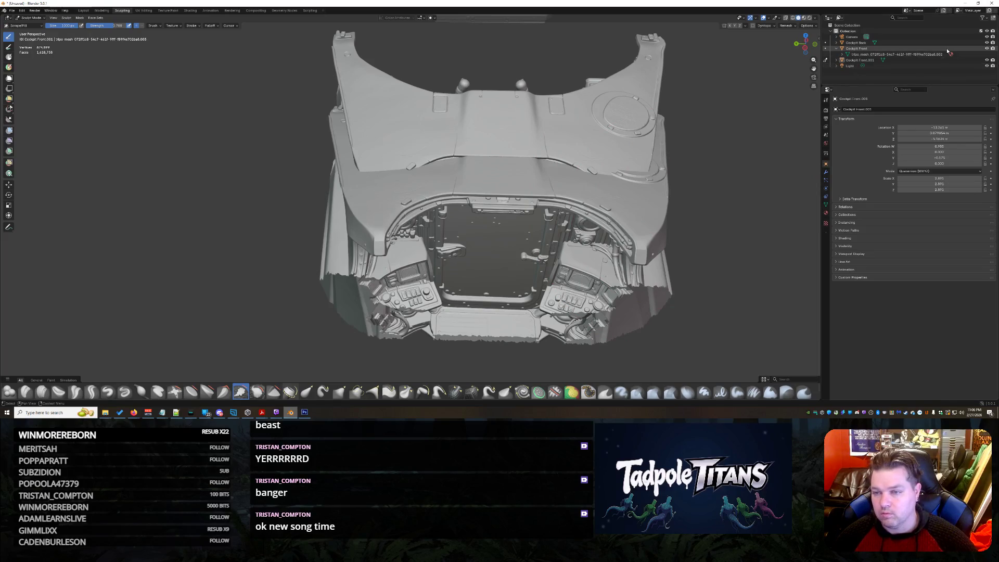
Step: Hide the upper cockpit object and reshape the surface near the arch rim
left_click(987, 48)
scroll(742, 252, "up", 3)
mouse_move(702, 234)
middle_mouse_down()
mouse_move(742, 252)
mouse_move(732, 252)
middle_mouse_up()
left_click_drag(429, 234, 424, 268)
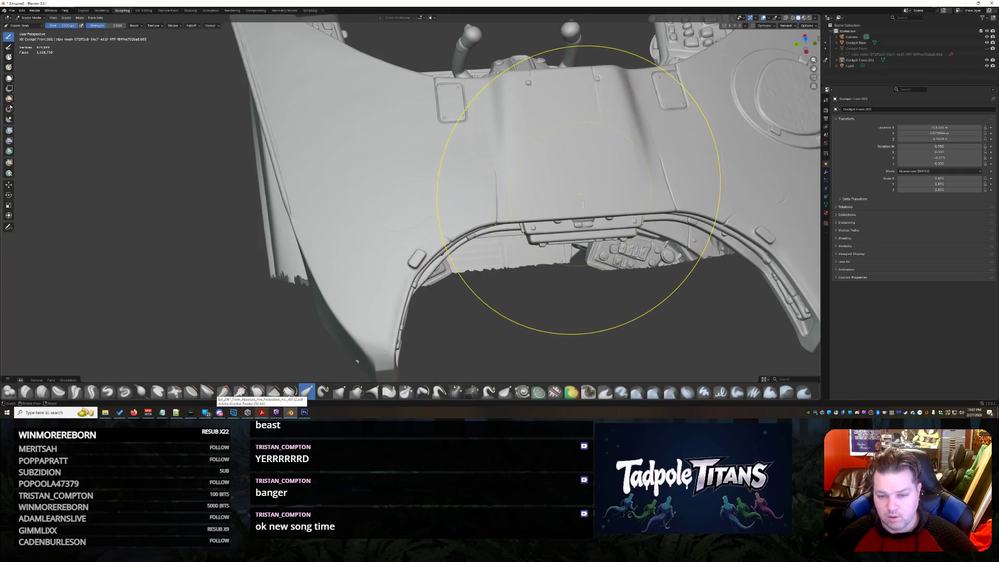
middle_click_drag(550, 219, 608, 416)
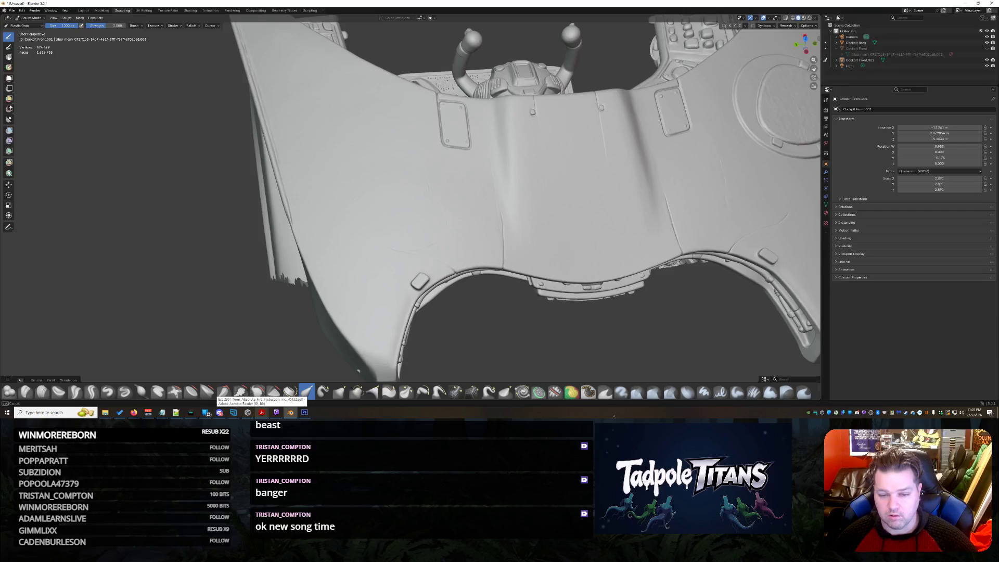
scroll(669, 313, "down", 3)
middle_click_drag(669, 312, 379, 301)
middle_click_drag(399, 246, 671, 253)
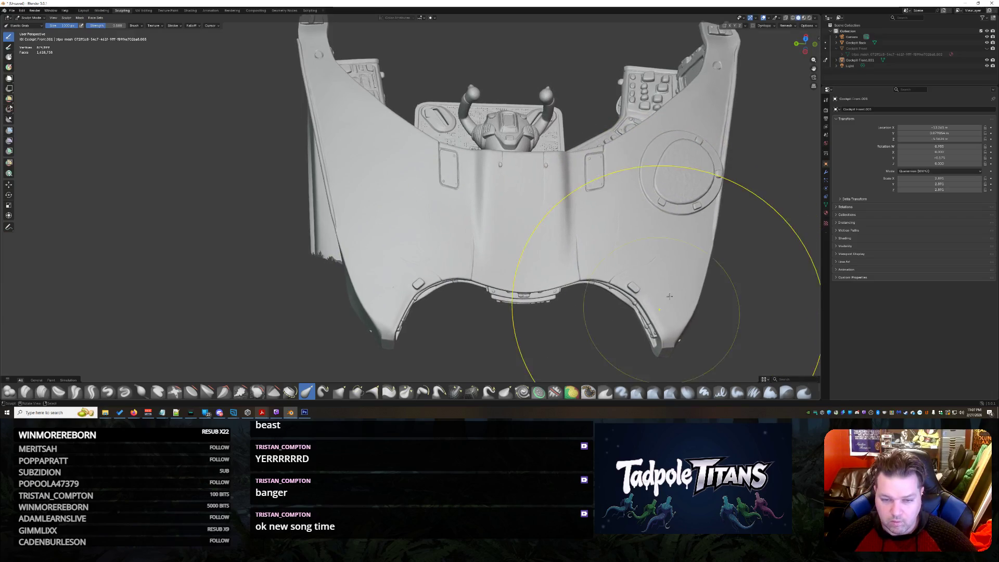
scroll(644, 300, "down", 2)
mouse_move(644, 301)
middle_mouse_down()
mouse_move(605, 228)
mouse_move(704, 231)
middle_mouse_up()
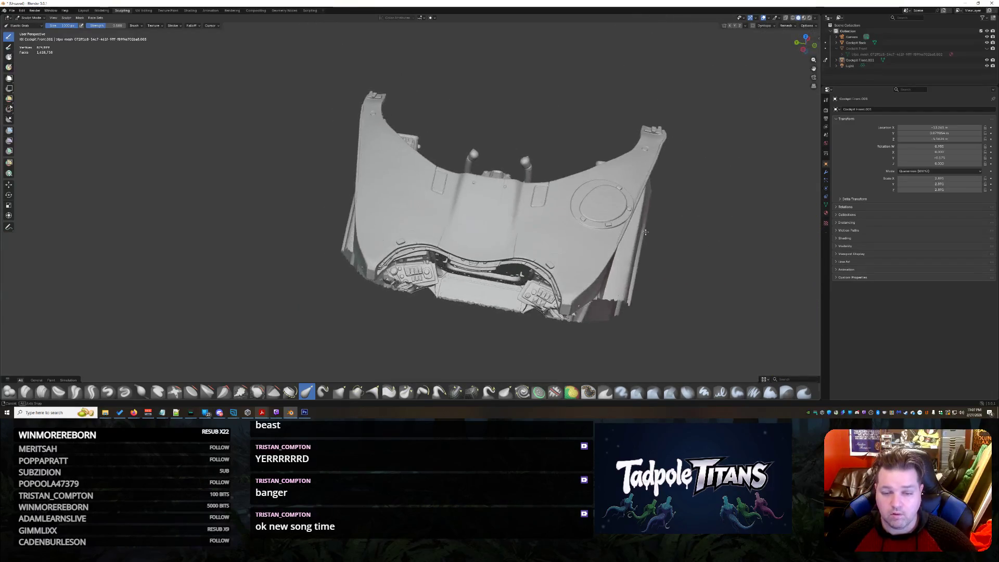
Step: Show the upper mesh again and push the lower section down to line up with it
left_click(986, 54)
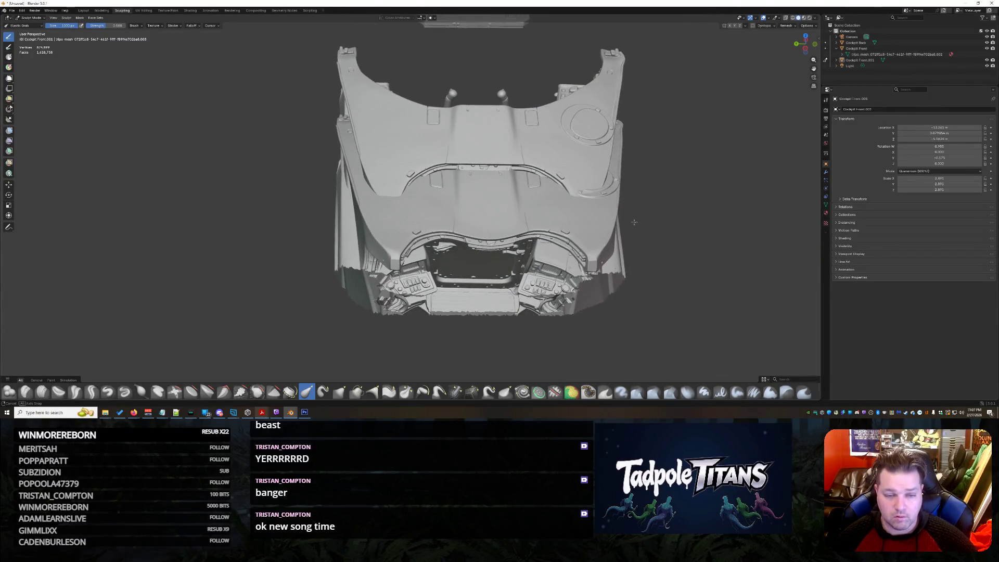
middle_click_drag(532, 248, 457, 223)
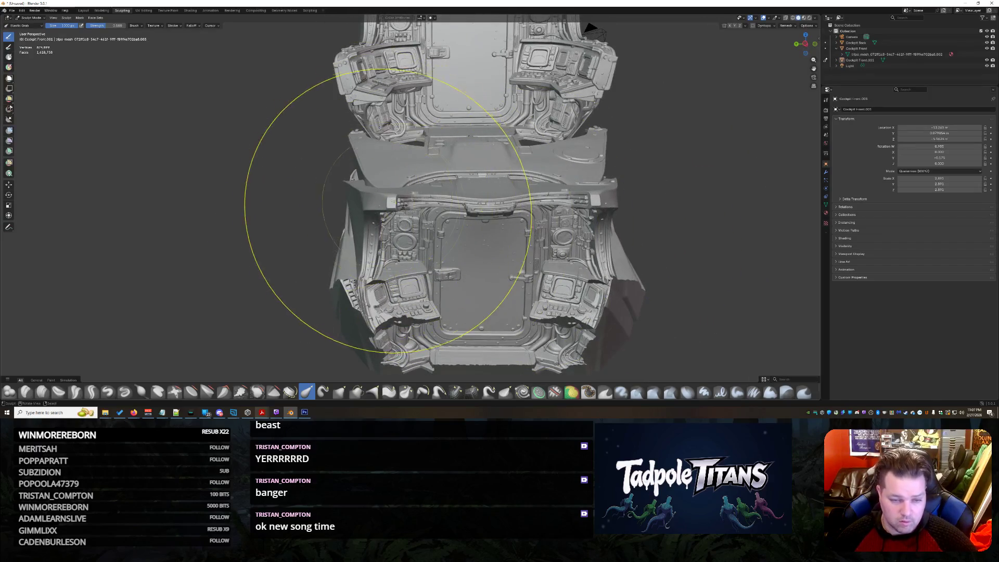
left_click_drag(394, 201, 404, 250)
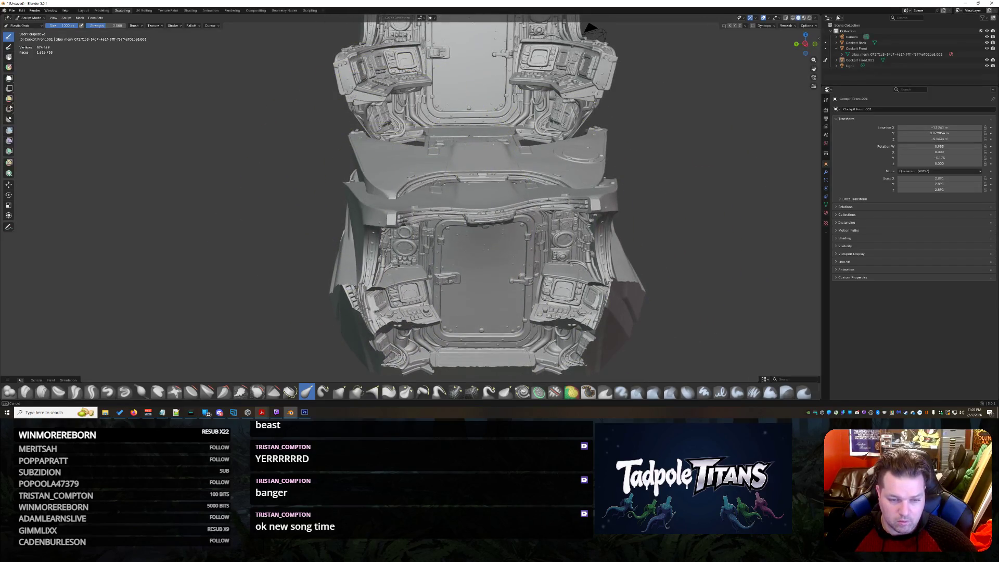
left_click_drag(601, 234, 593, 260)
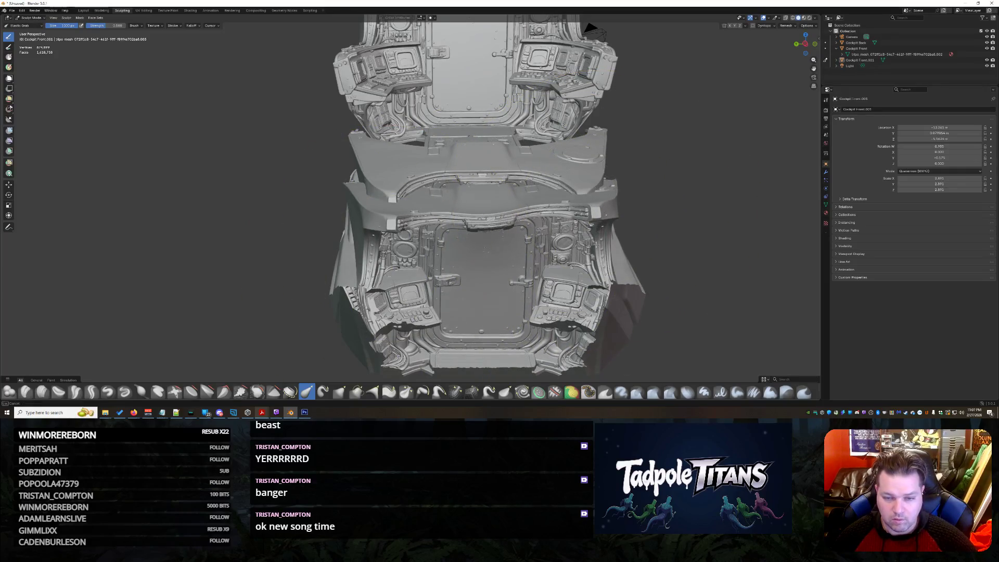
mouse_move(592, 261)
middle_mouse_down()
mouse_move(603, 230)
mouse_move(631, 218)
middle_mouse_up()
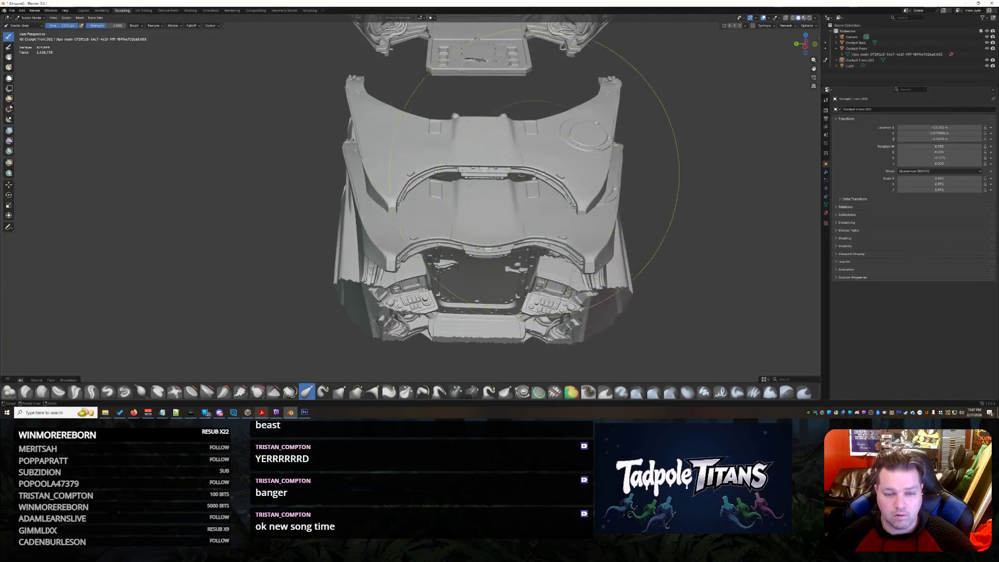
scroll(531, 203, "up", 2)
scroll(519, 234, "up", 2)
scroll(506, 264, "up", 2)
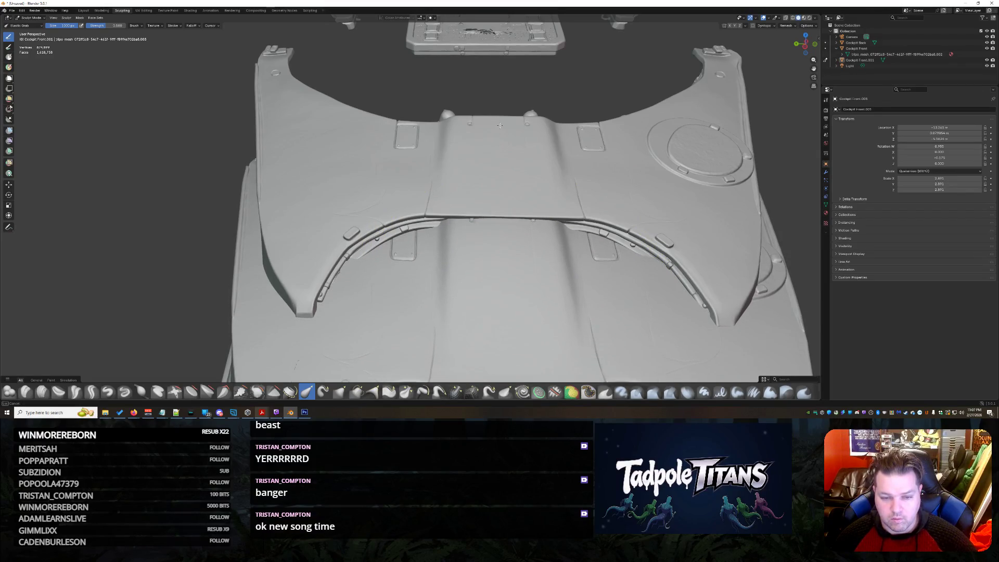
mouse_move(504, 131)
middle_mouse_down()
mouse_move(387, 242)
mouse_move(413, 258)
middle_mouse_up()
middle_click_drag(447, 216, 449, 156)
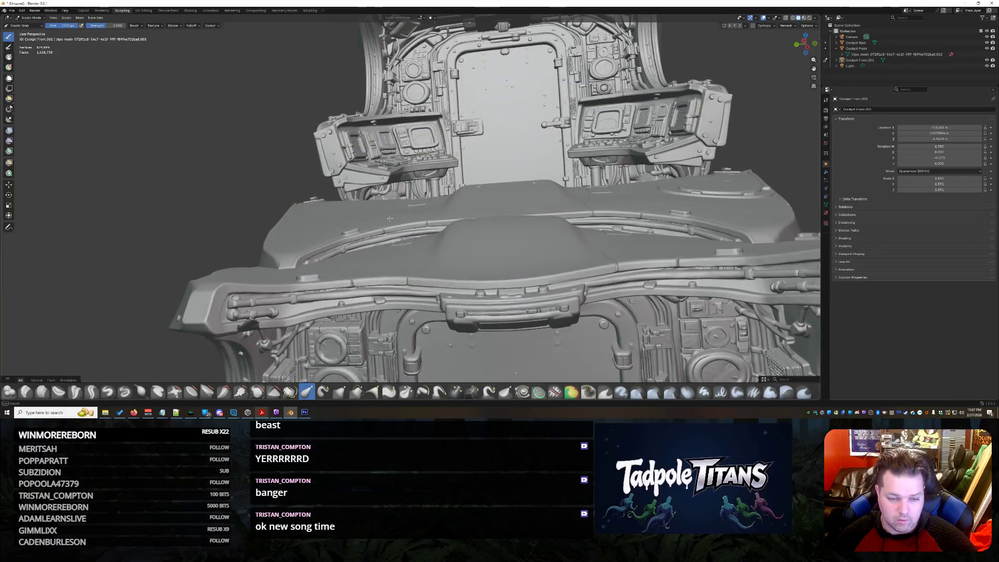
mouse_move(394, 248)
middle_mouse_down()
mouse_move(604, 277)
mouse_move(611, 237)
mouse_move(589, 256)
mouse_move(394, 227)
middle_mouse_up()
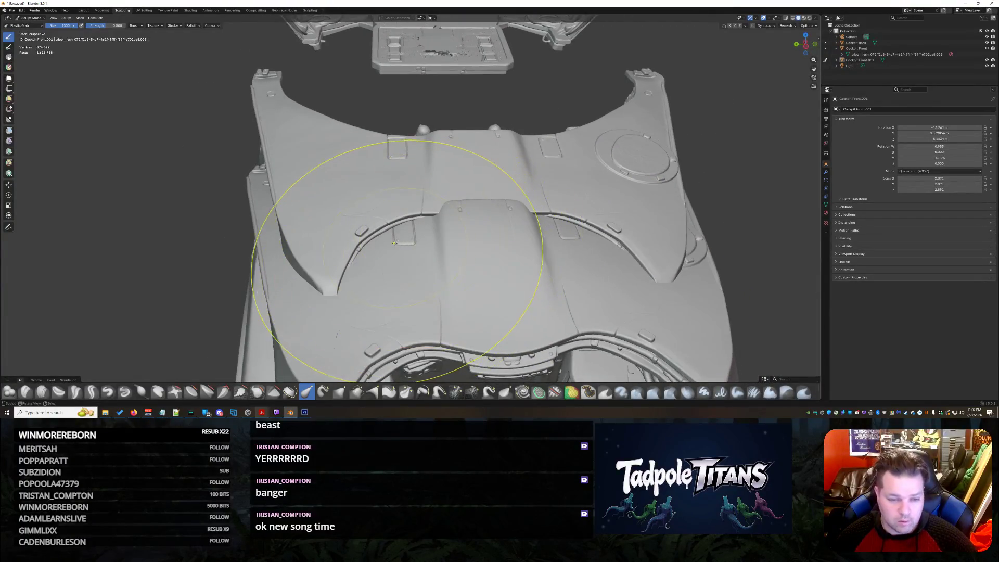
mouse_move(494, 243)
middle_mouse_down()
mouse_move(710, 266)
mouse_move(647, 175)
middle_mouse_up()
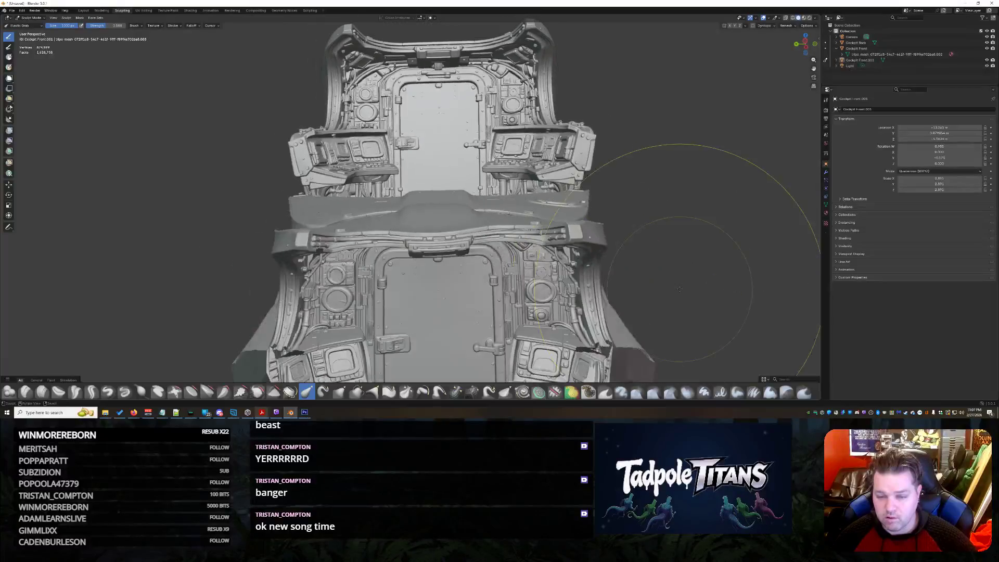
left_click_drag(555, 216, 279, 251)
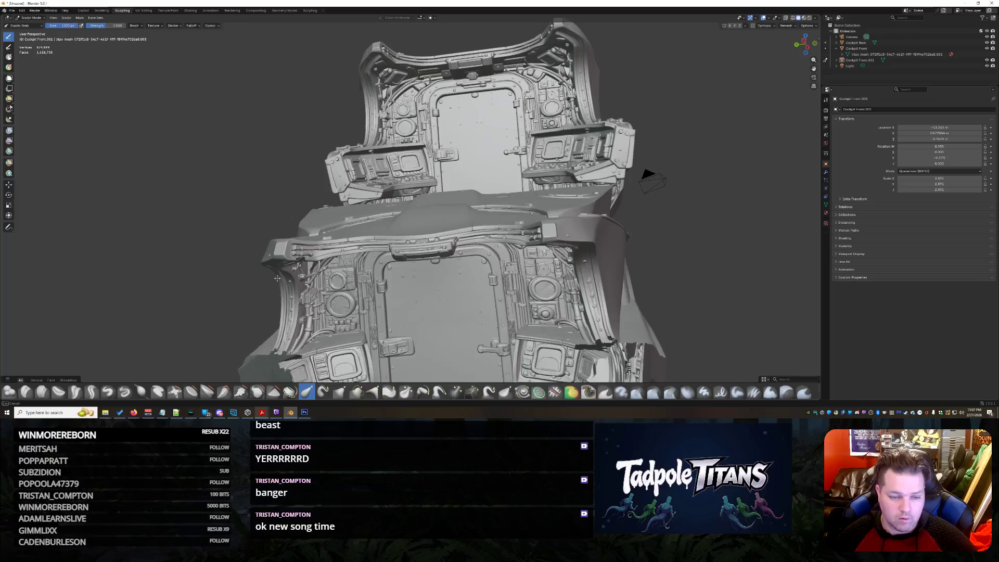
middle_click_drag(279, 251, 376, 272)
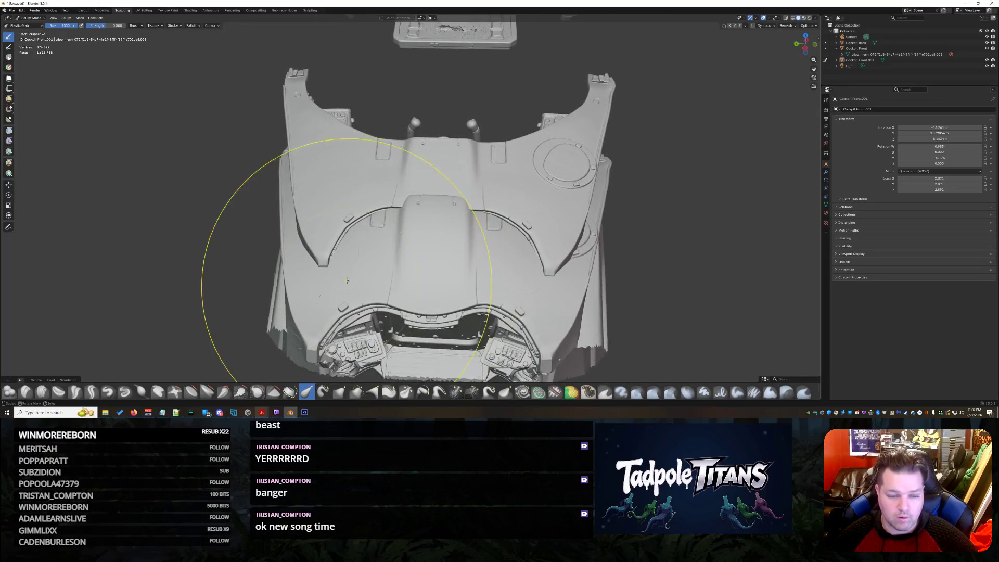
middle_click_drag(390, 246, 371, 211)
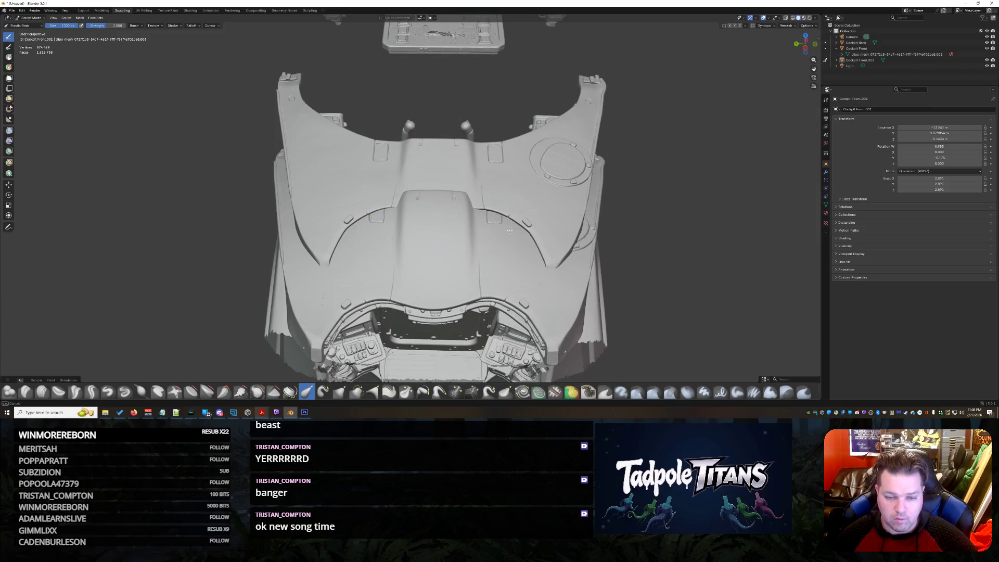
middle_click_drag(509, 230, 332, 213)
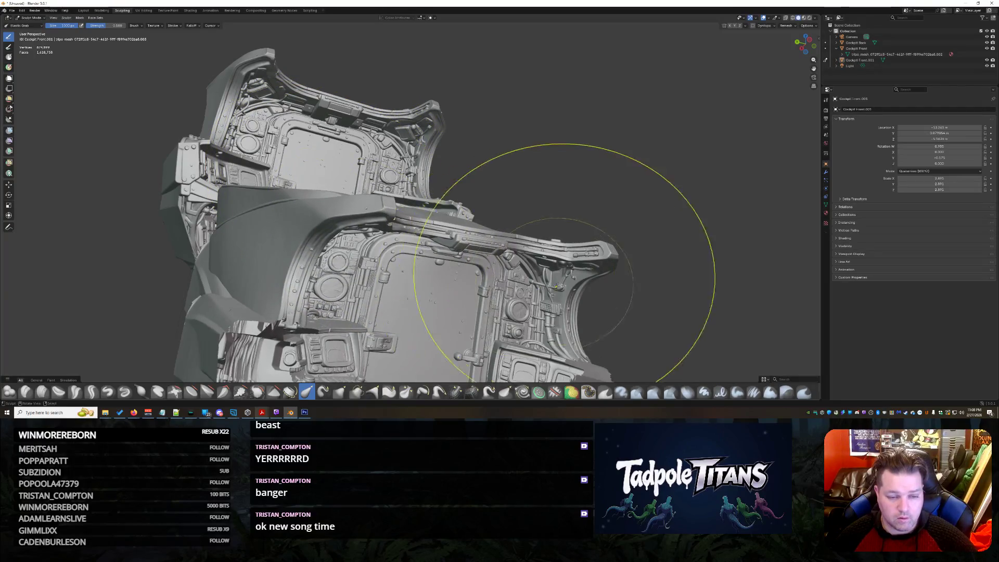
middle_click_drag(564, 261, 446, 290)
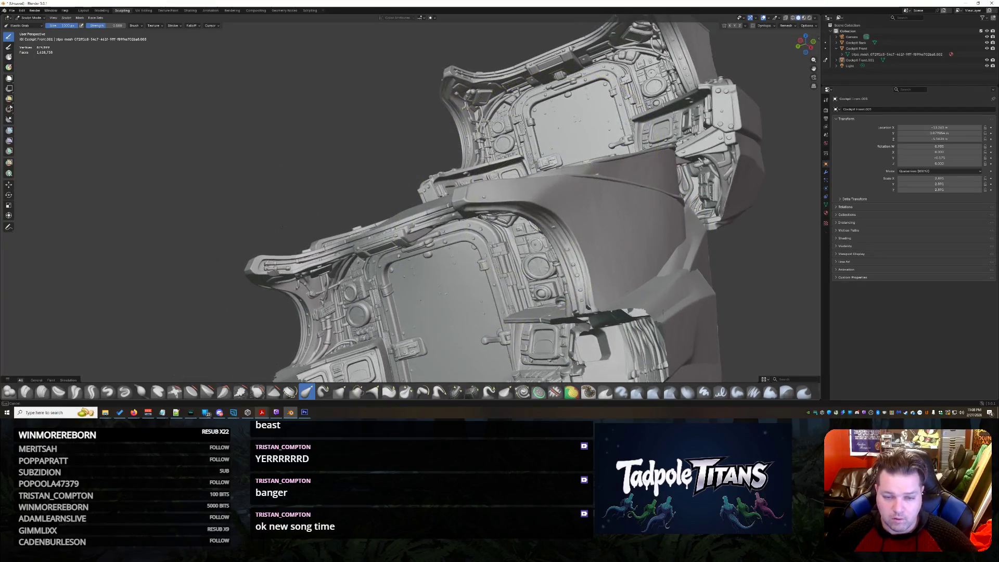
middle_click_drag(513, 200, 524, 268)
scroll(350, 248, "up", 3)
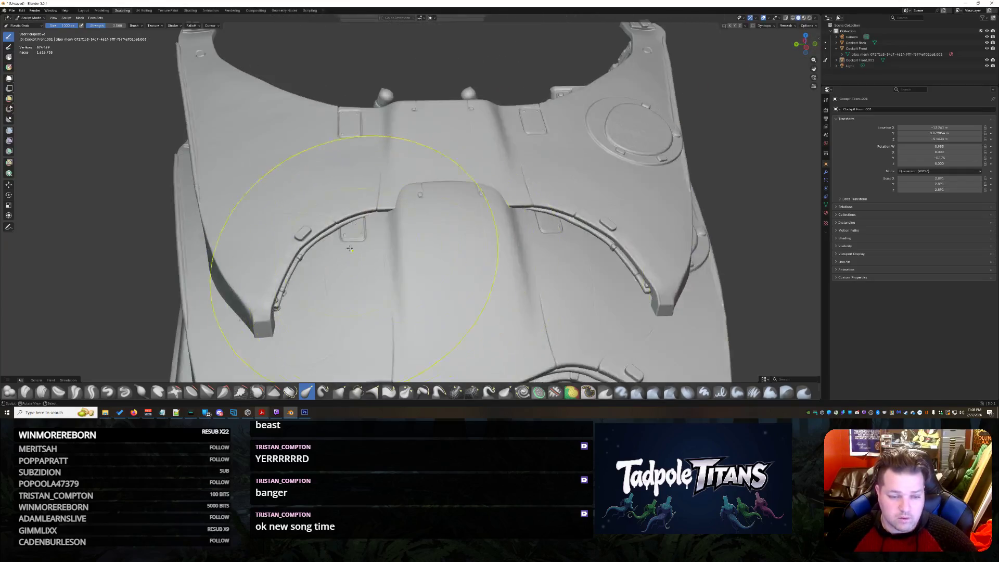
middle_click_drag(568, 256, 635, 265)
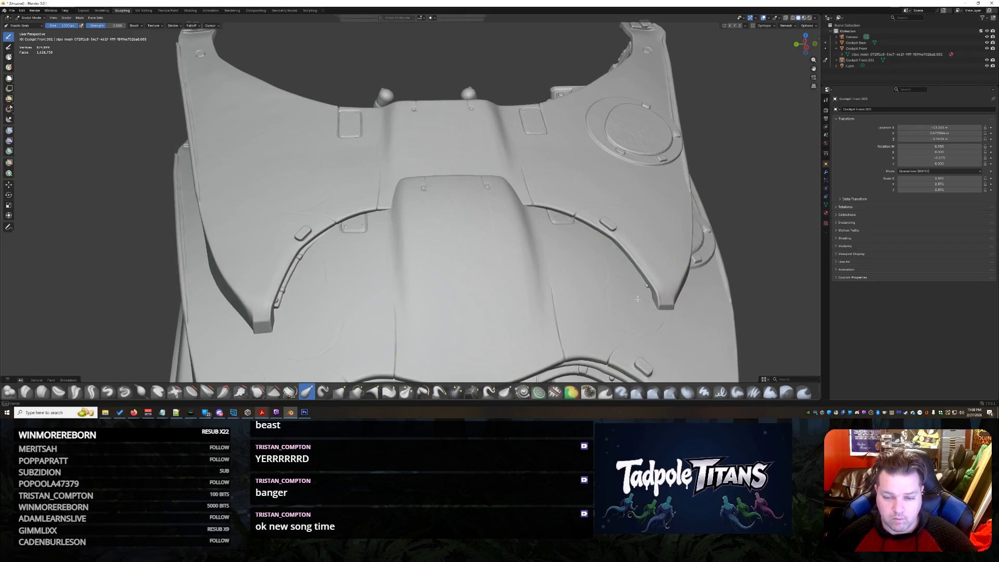
middle_click_drag(344, 292, 332, 284)
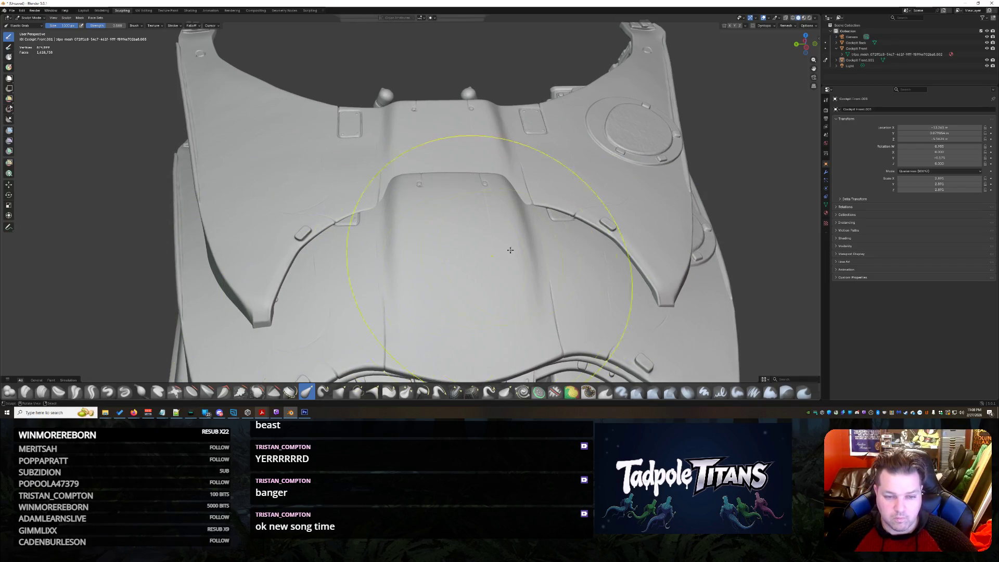
mouse_move(558, 211)
middle_mouse_down()
mouse_move(468, 234)
mouse_move(437, 156)
mouse_move(691, 222)
middle_mouse_up()
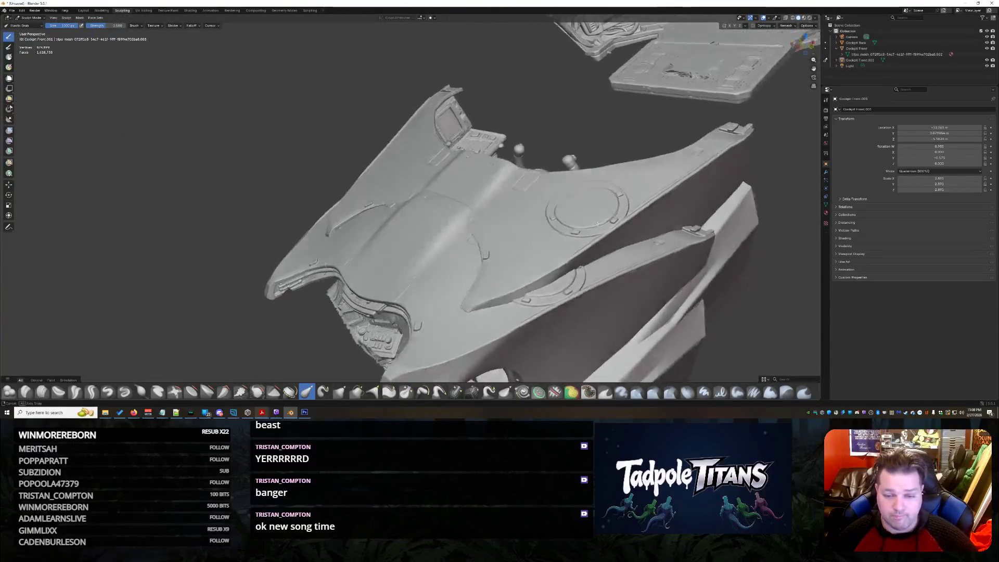
mouse_move(691, 222)
middle_mouse_down()
mouse_move(629, 225)
mouse_move(636, 238)
middle_mouse_up()
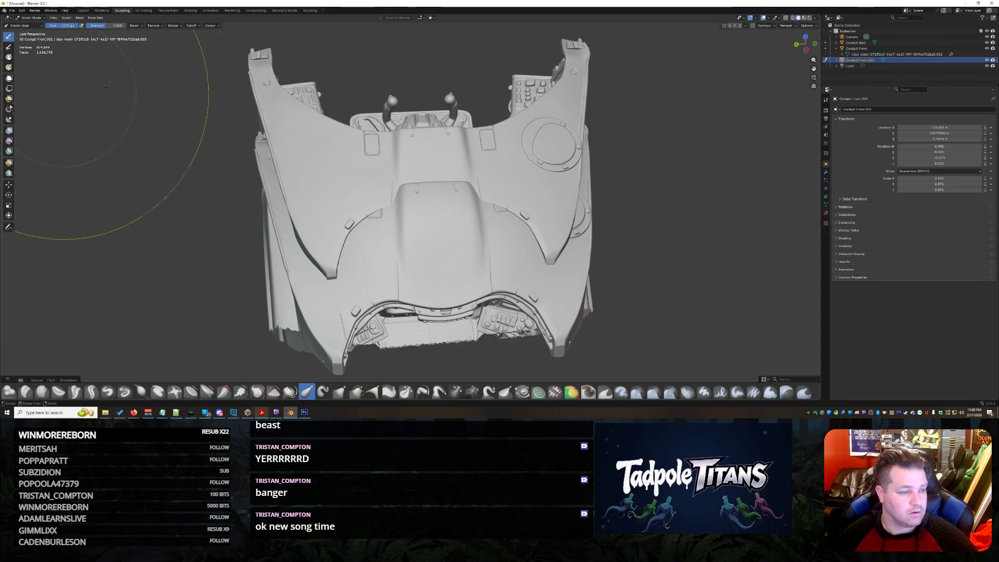
Step: Switch to Object Mode and rotate the front cockpit piece slightly into alignment
left_click(33, 24)
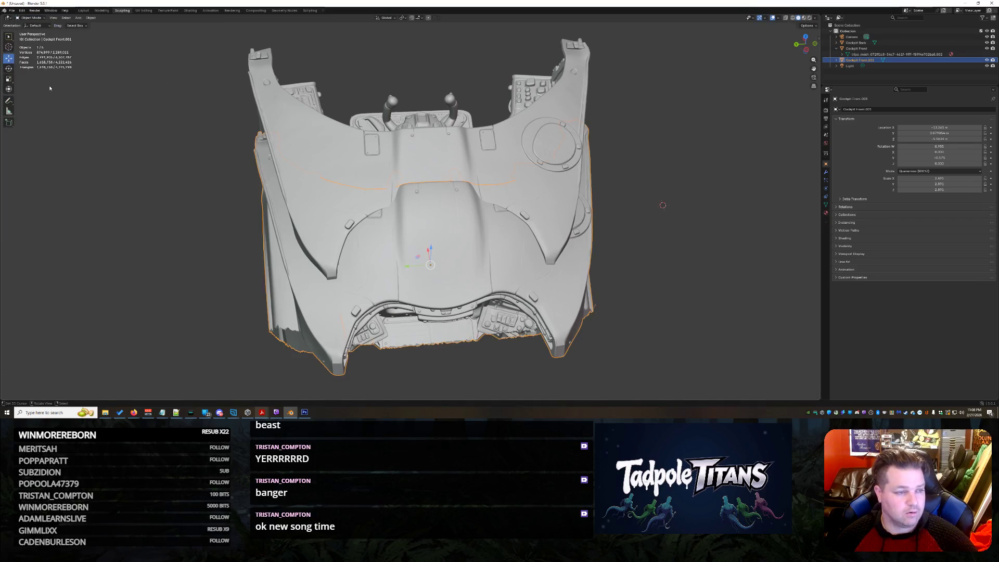
middle_click_drag(547, 234, 423, 284)
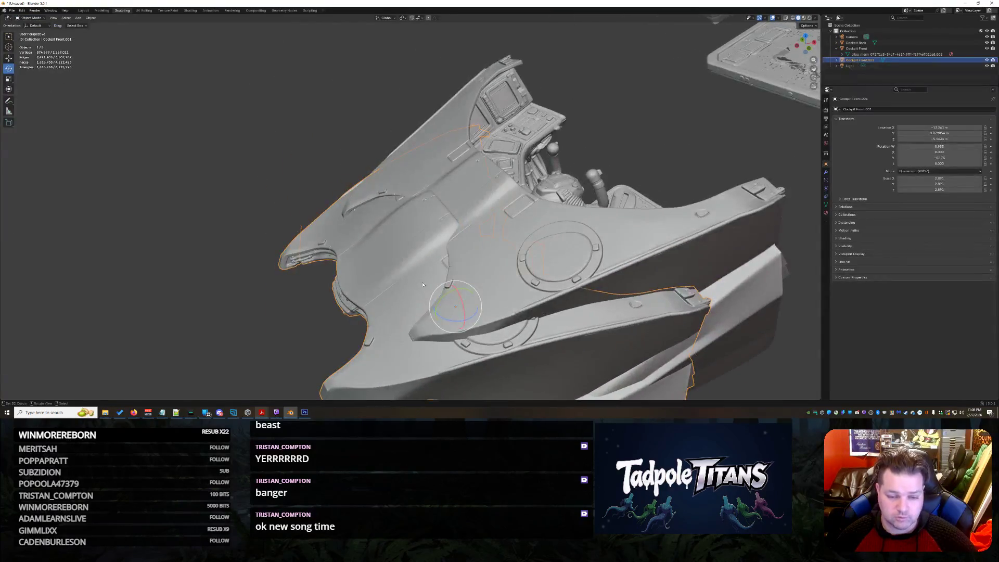
left_click_drag(443, 302, 443, 301)
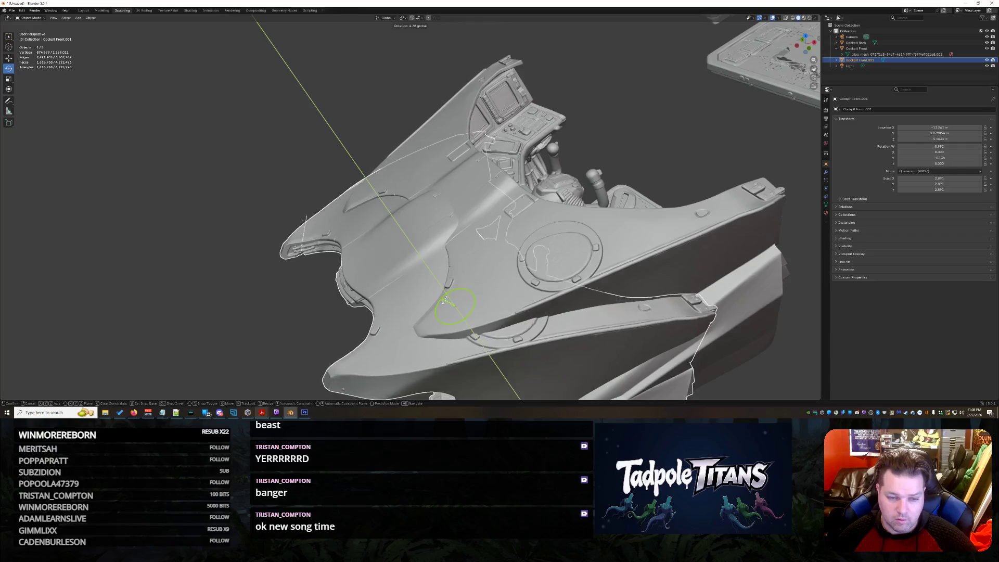
left_click_drag(442, 302, 445, 300)
left_click(443, 301)
left_click(205, 283)
Step: Make Cockpit Front the active object in the Outliner
mouse_move(206, 283)
middle_mouse_down()
mouse_move(241, 252)
mouse_move(213, 247)
mouse_move(269, 252)
mouse_move(252, 252)
mouse_move(261, 248)
middle_mouse_up()
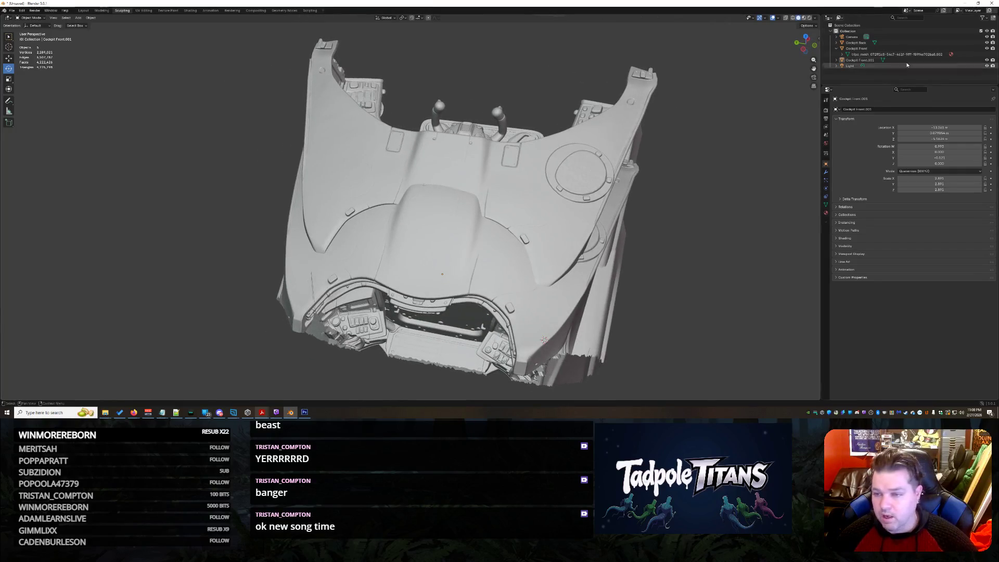
left_click(859, 47)
Step: Frame Cockpit Front, enter Sculpt Mode and smooth the lower hull crease and sides near the hatch
key("KP_Decimal")
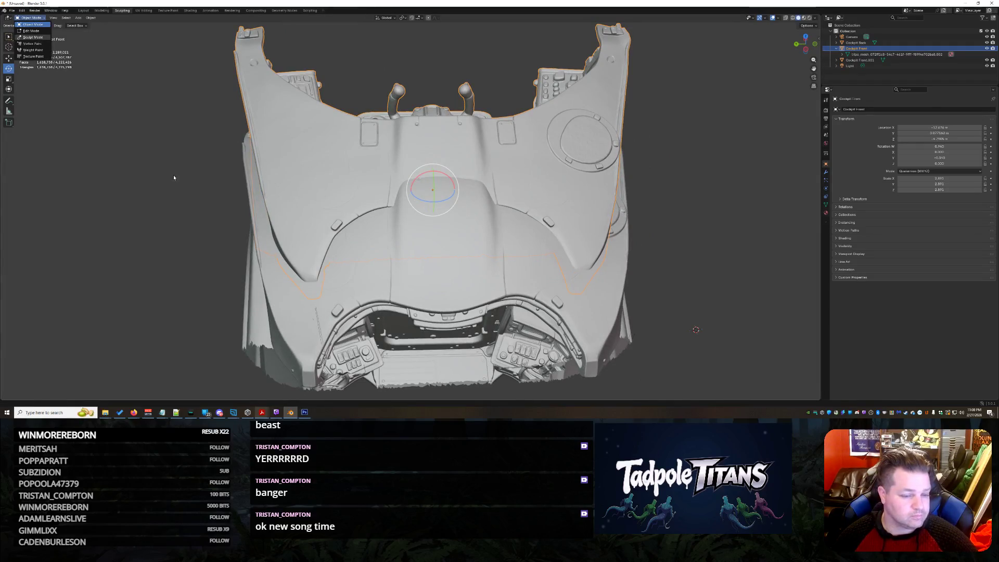
key("s")
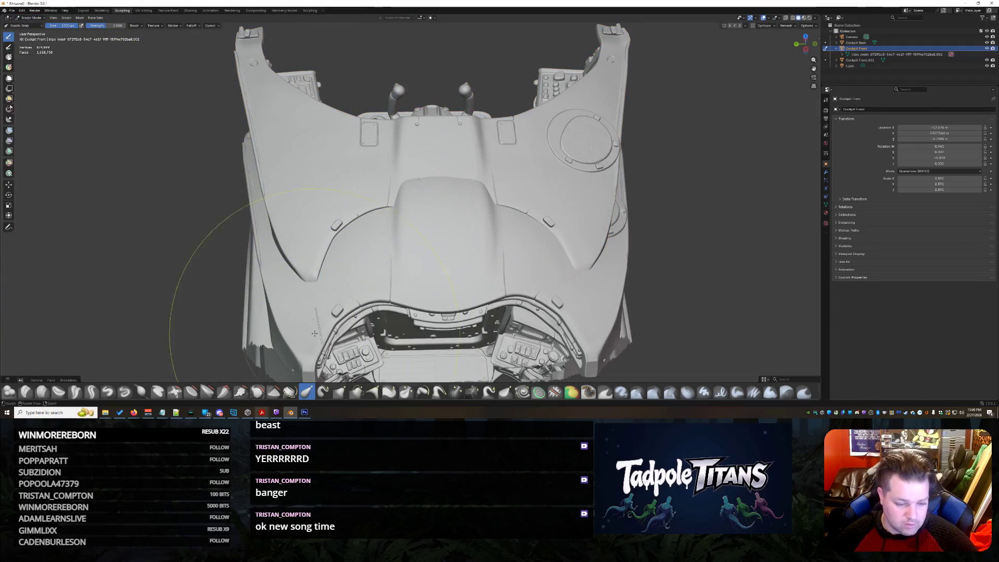
mouse_move(306, 301)
left_mouse_down()
mouse_move(300, 329)
mouse_move(272, 356)
left_mouse_up()
left_click_drag(258, 247, 253, 272)
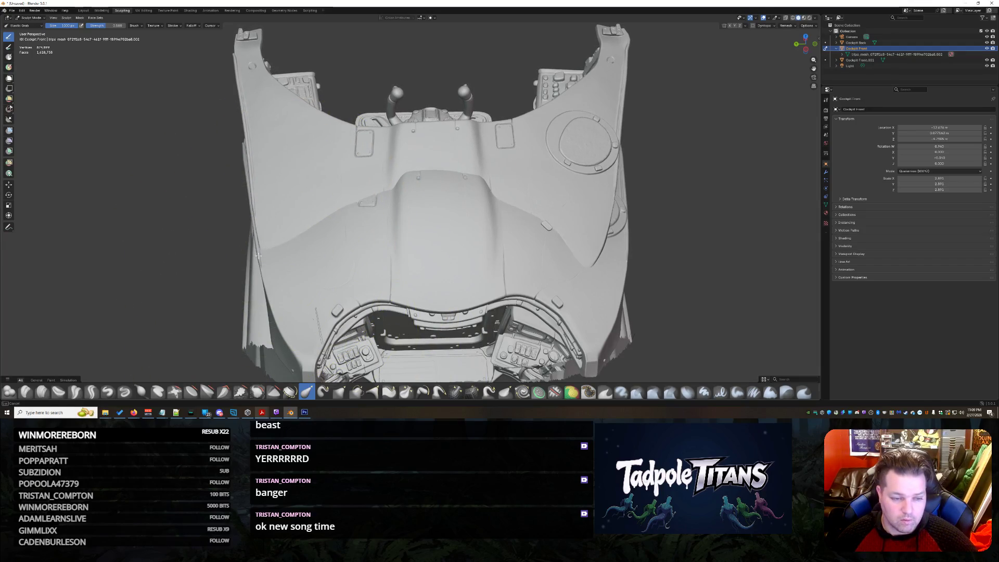
left_click_drag(582, 201, 662, 253)
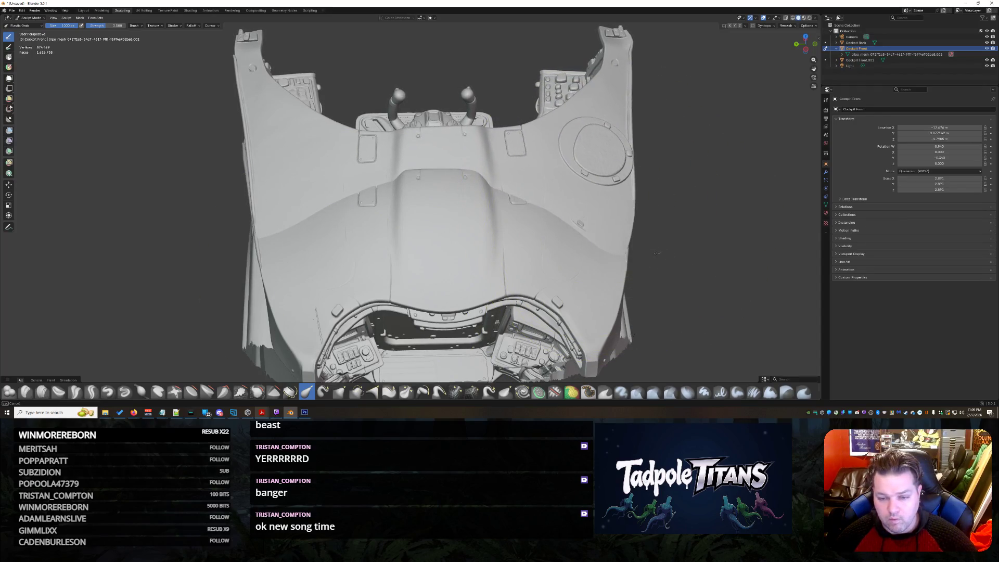
left_click_drag(675, 247, 557, 224)
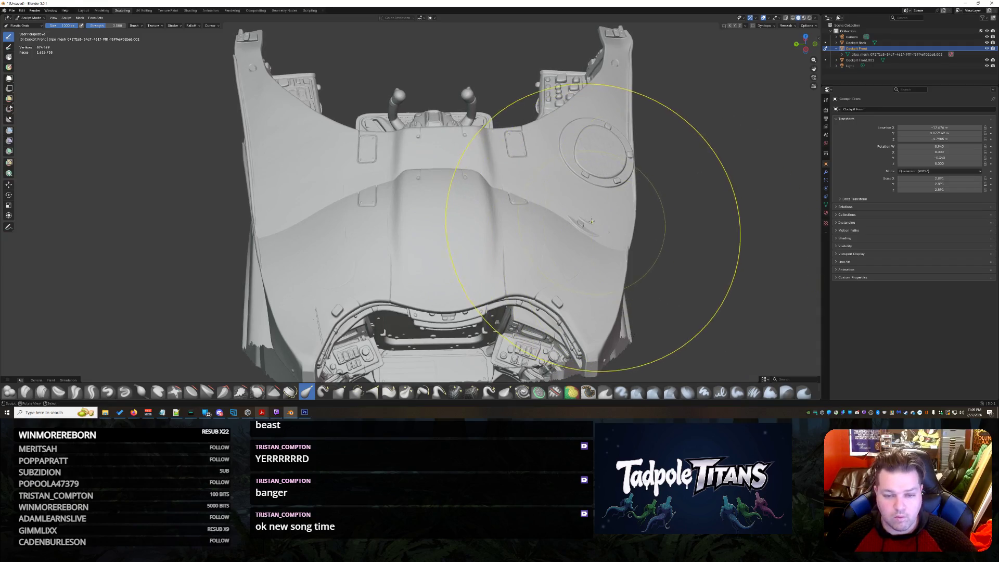
Step: Smooth the panel ridges along the left edge and lower right panel, inspecting from all sides
middle_click_drag(583, 233, 507, 236)
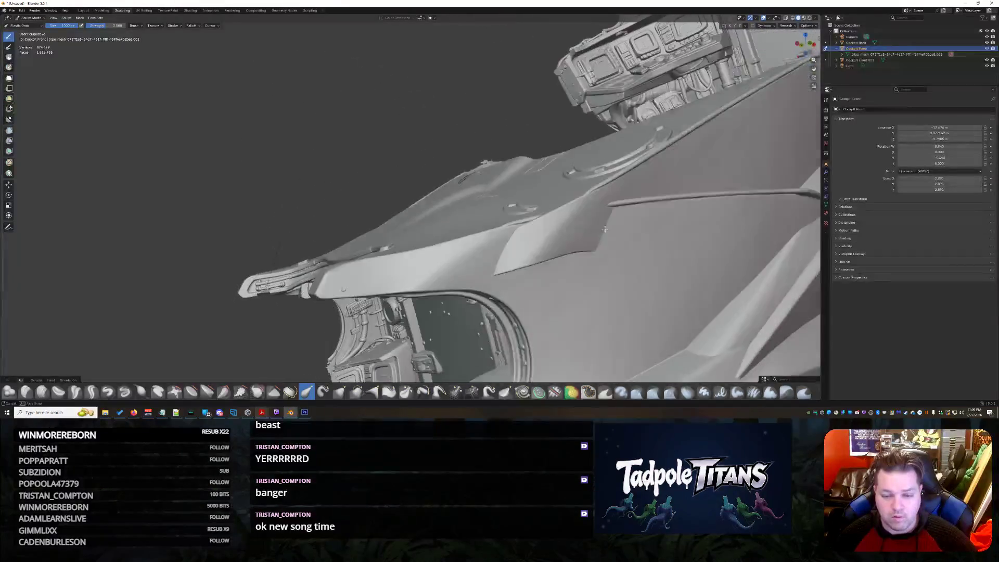
left_click_drag(507, 237, 486, 222)
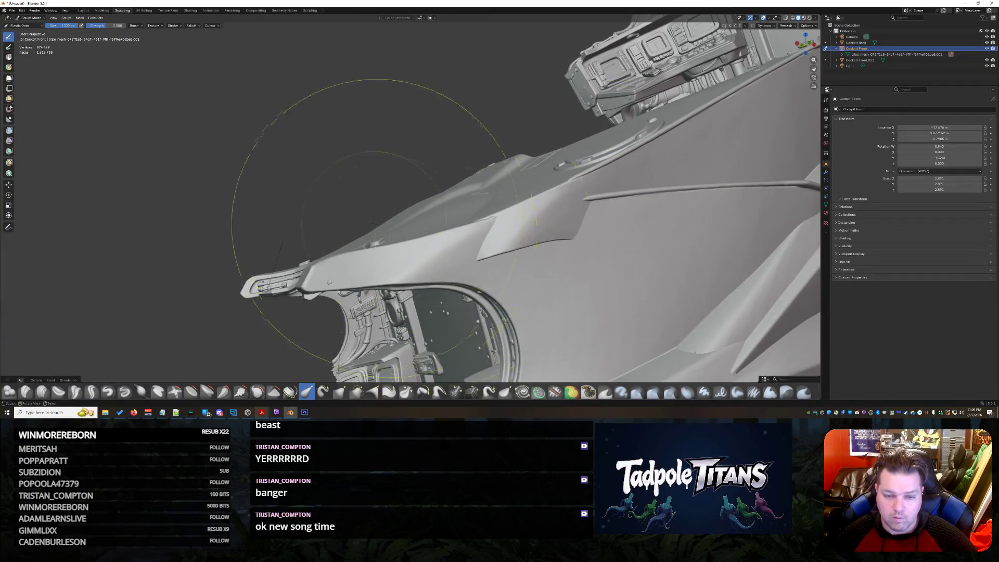
middle_click_drag(374, 223, 447, 315)
left_click_drag(447, 315, 461, 297)
middle_click_drag(600, 273, 533, 295)
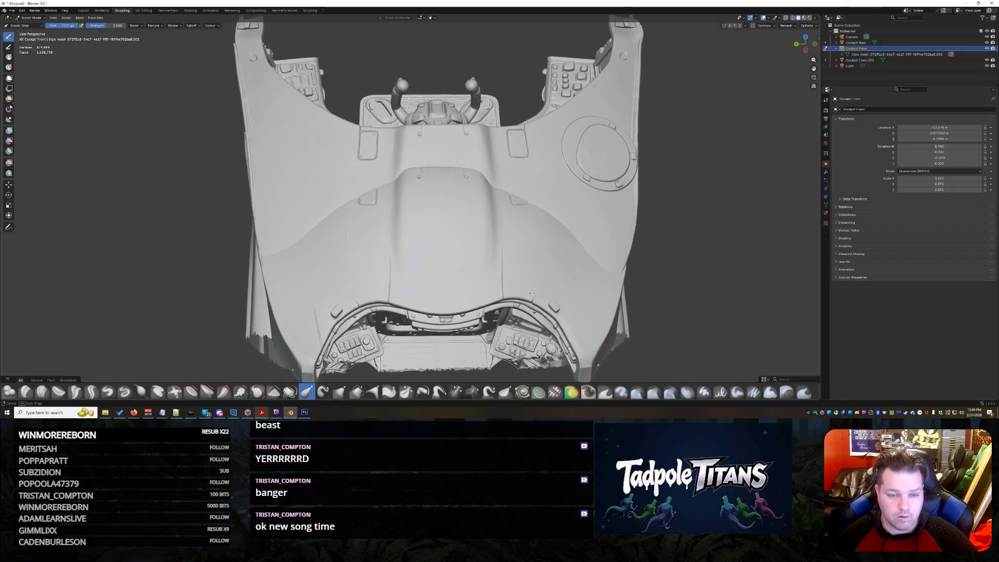
mouse_move(533, 296)
middle_mouse_down()
mouse_move(468, 273)
mouse_move(557, 245)
middle_mouse_up()
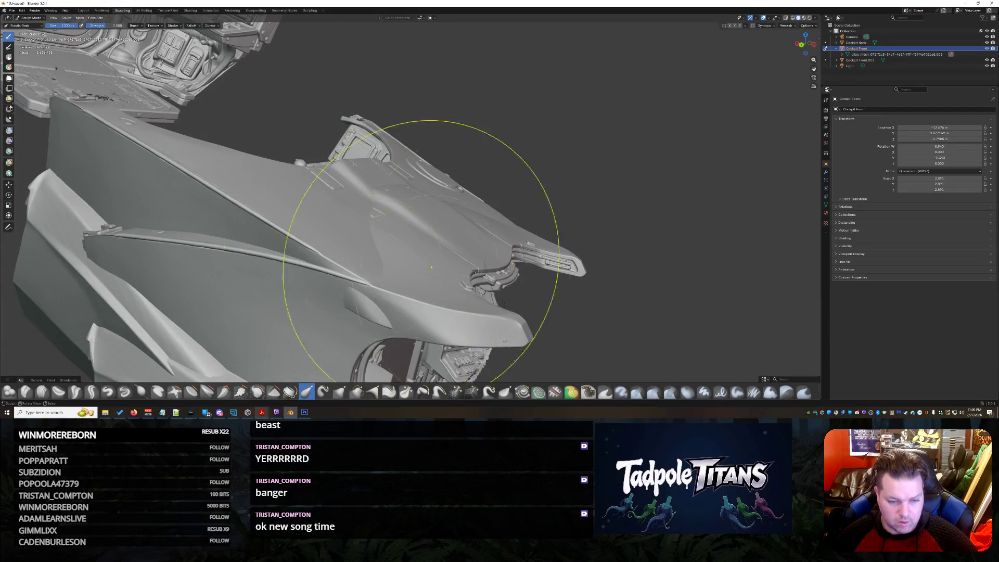
middle_click_drag(414, 268, 459, 285)
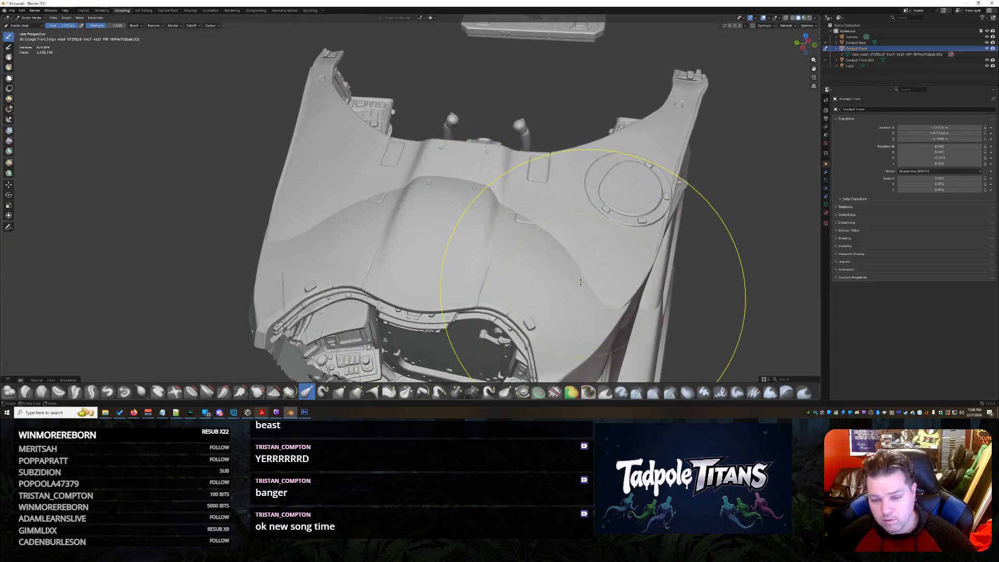
mouse_move(389, 285)
middle_mouse_down()
mouse_move(334, 245)
mouse_move(319, 281)
middle_mouse_up()
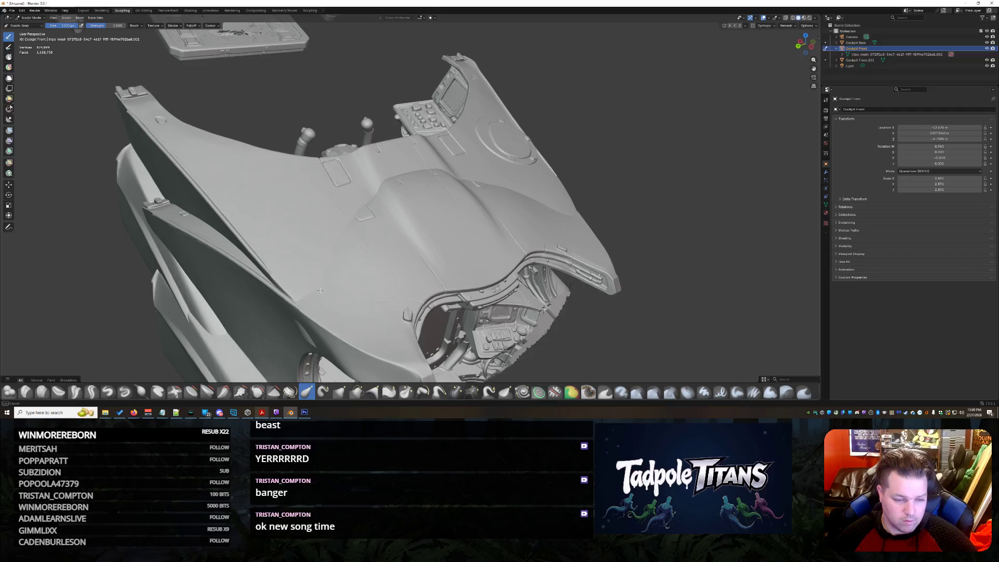
mouse_move(489, 262)
middle_mouse_down()
mouse_move(599, 265)
mouse_move(646, 299)
mouse_move(603, 277)
middle_mouse_up()
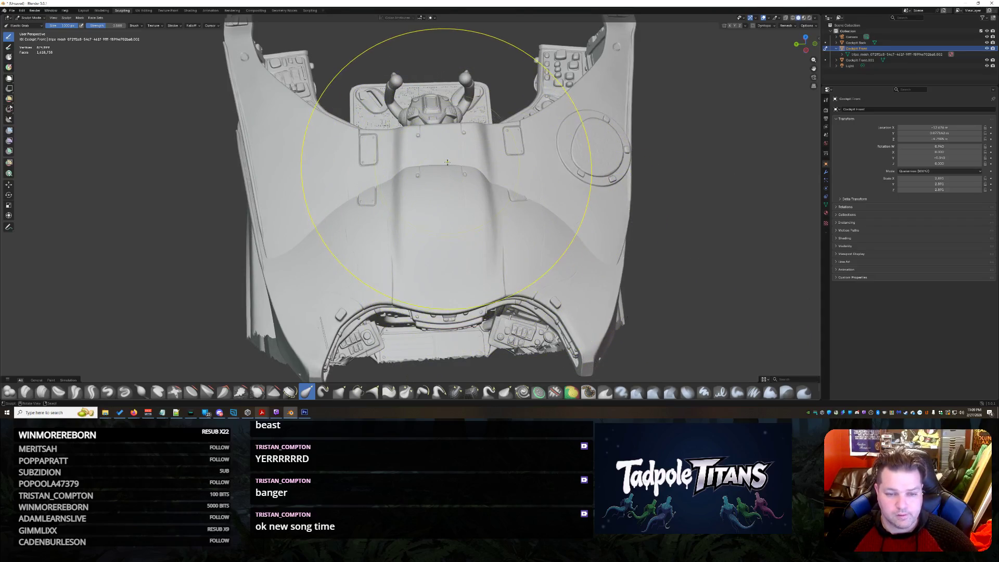
middle_click_drag(441, 193, 431, 294)
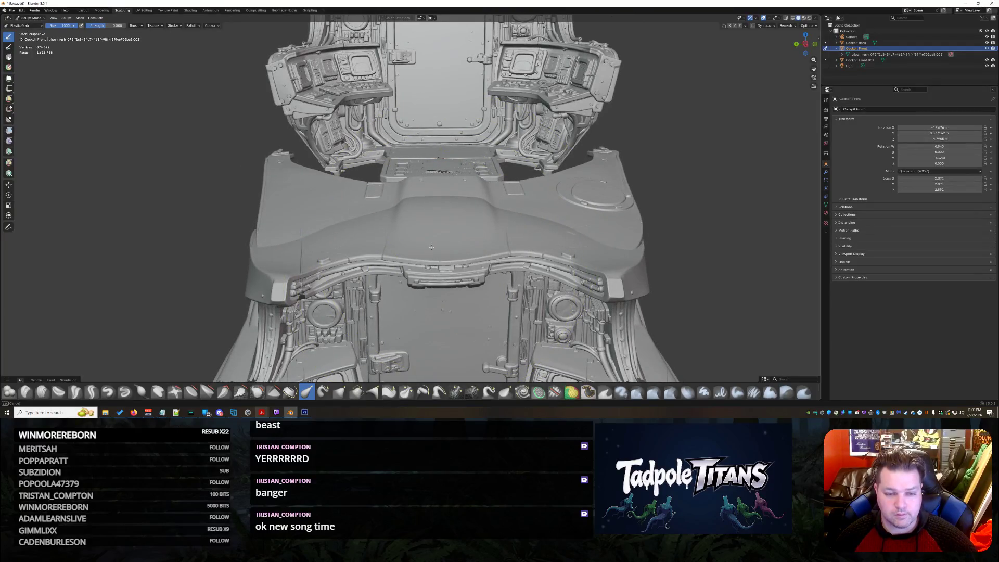
mouse_move(467, 250)
middle_mouse_down()
mouse_move(436, 272)
mouse_move(450, 273)
mouse_move(393, 279)
mouse_move(469, 269)
middle_mouse_up()
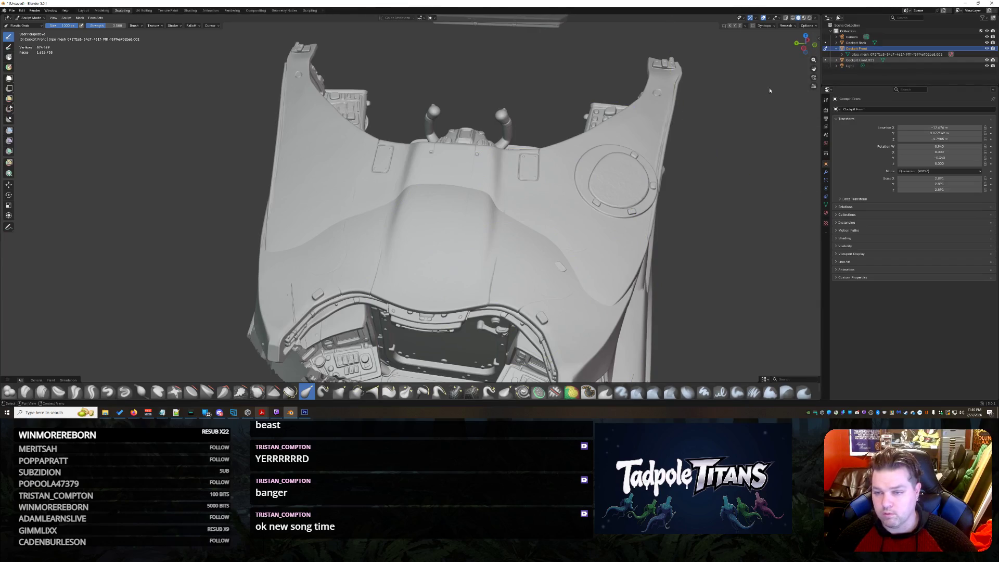
Step: Switch between Cockpit Front and Cockpit Front.001, nudging the lower geometry and left fender
left_click(858, 60)
scroll(445, 250, "up", 4)
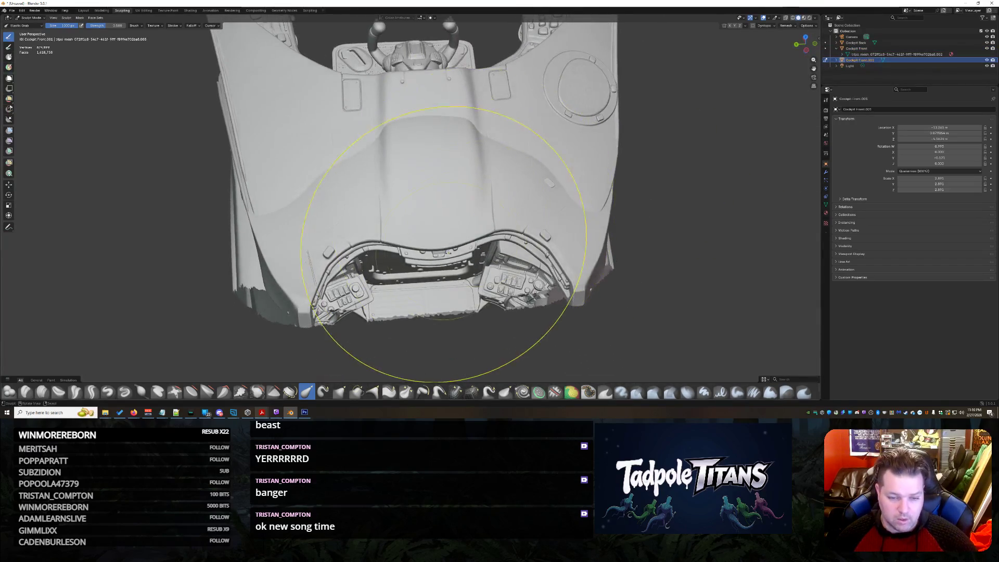
mouse_move(437, 262)
middle_mouse_down()
mouse_move(428, 296)
mouse_move(449, 358)
mouse_move(419, 268)
mouse_move(443, 261)
mouse_move(434, 247)
mouse_move(437, 266)
middle_mouse_up()
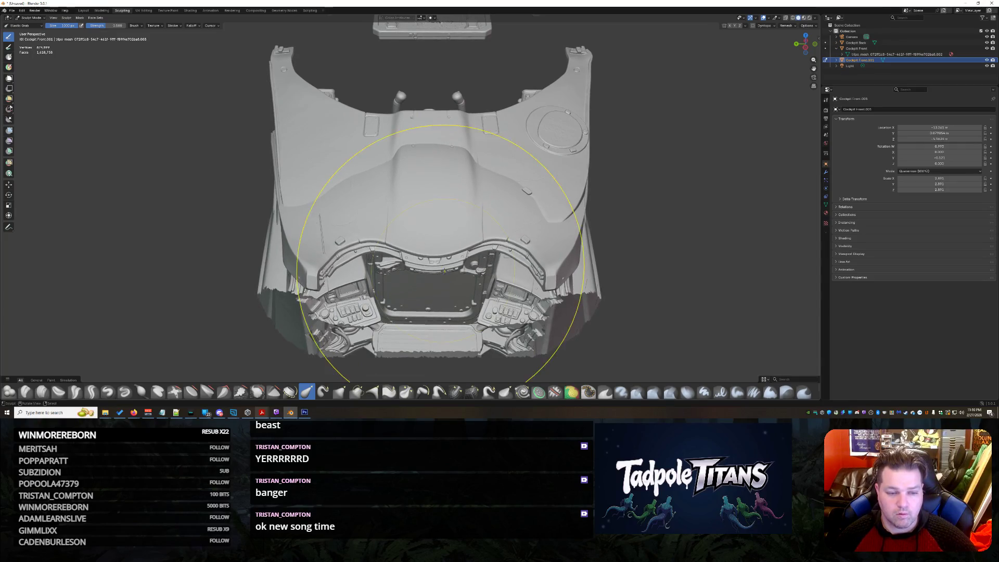
left_click(827, 48)
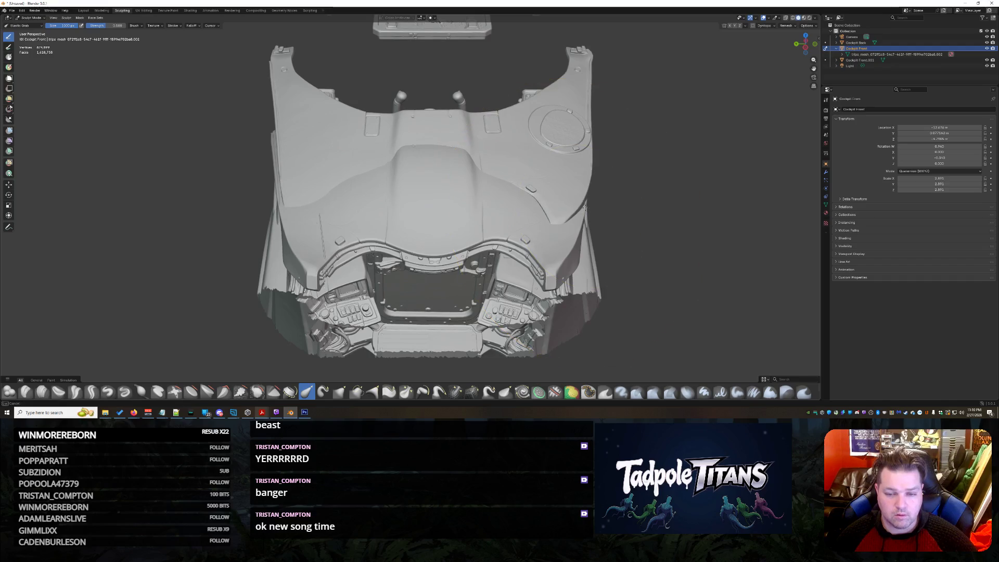
middle_click_drag(601, 233, 612, 231)
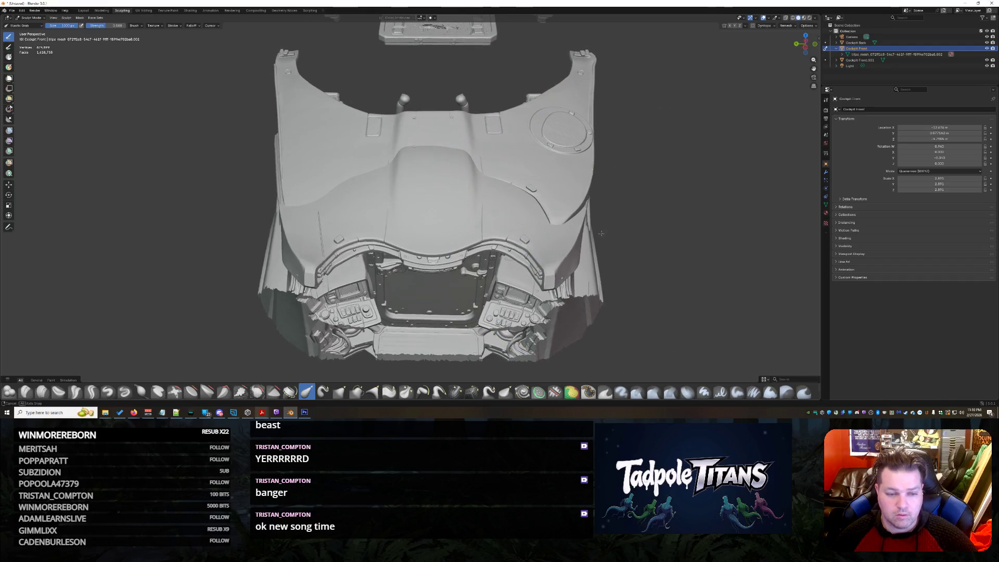
left_click(881, 60)
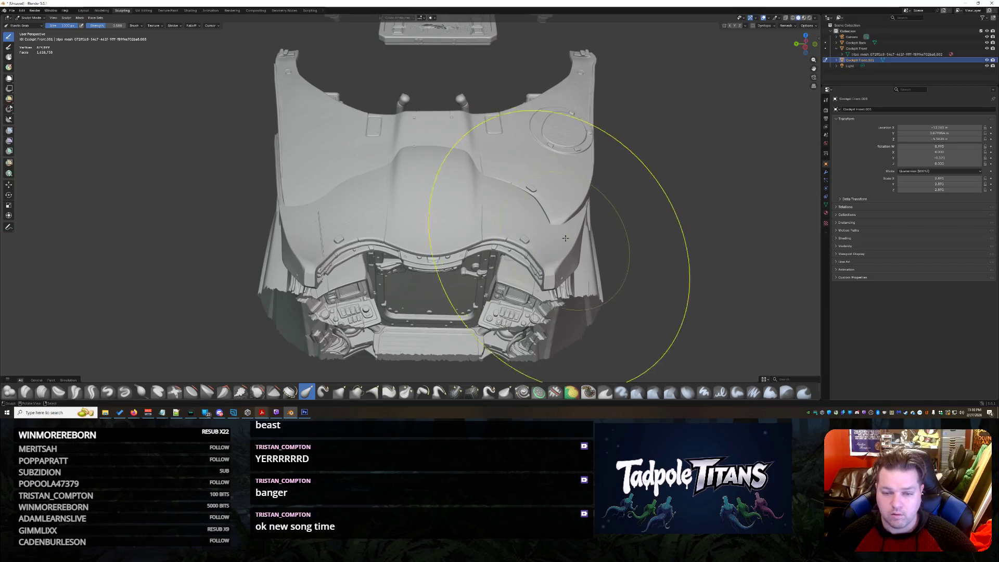
left_click_drag(549, 219, 546, 198)
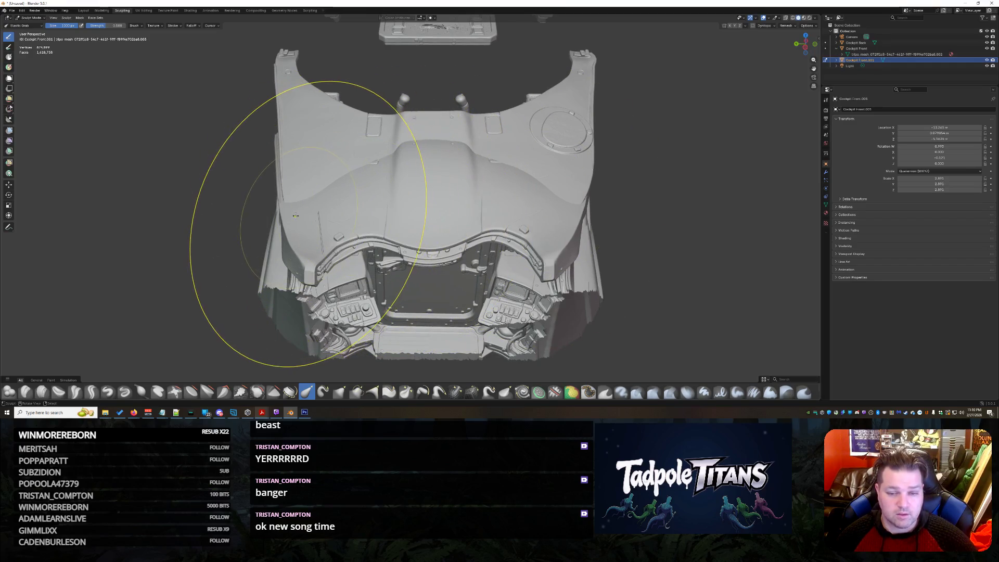
key("ctrl+z")
left_click_drag(304, 203, 311, 198)
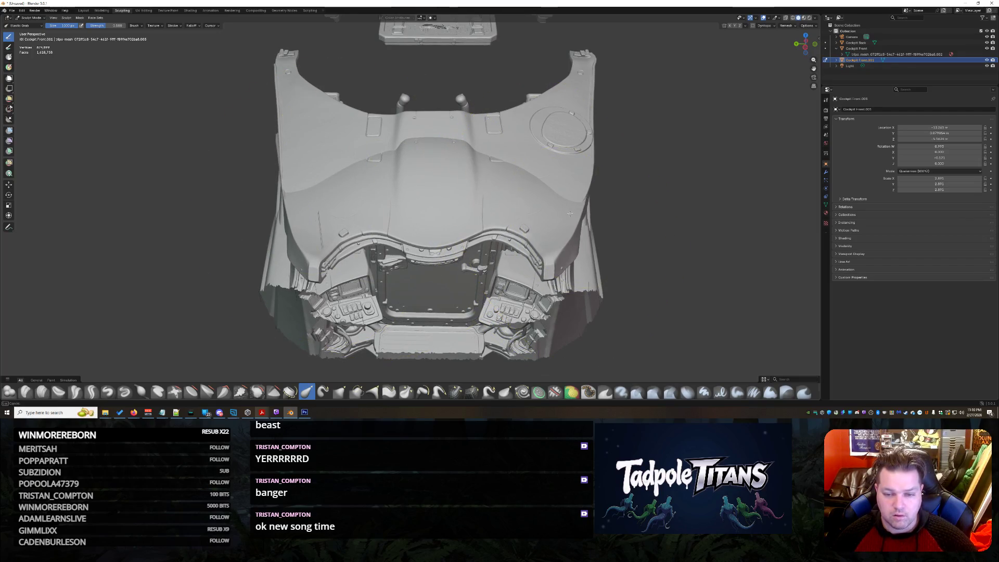
middle_click_drag(568, 212, 729, 212)
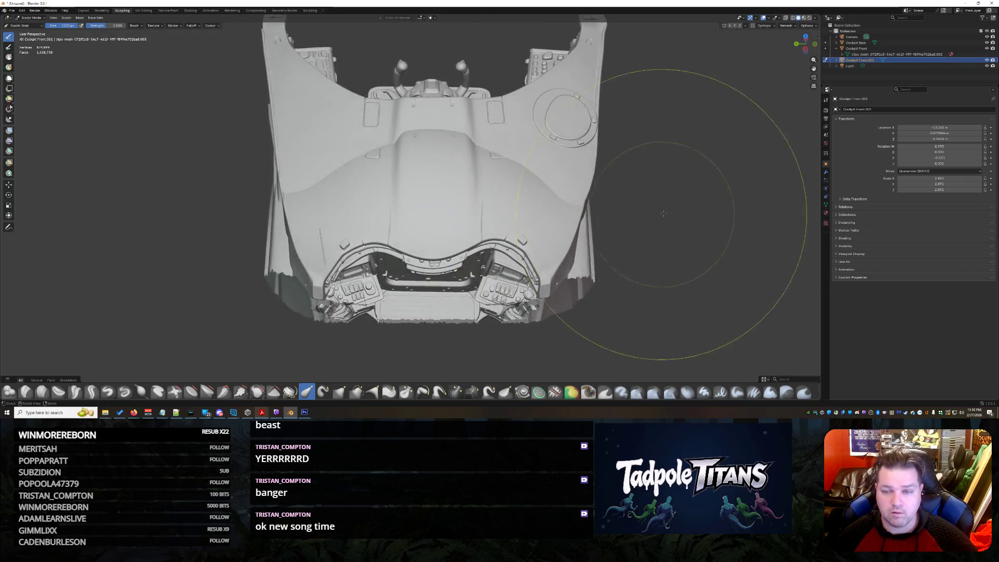
left_click(830, 49)
mouse_move(518, 260)
middle_mouse_down()
mouse_move(442, 281)
mouse_move(534, 198)
middle_mouse_up()
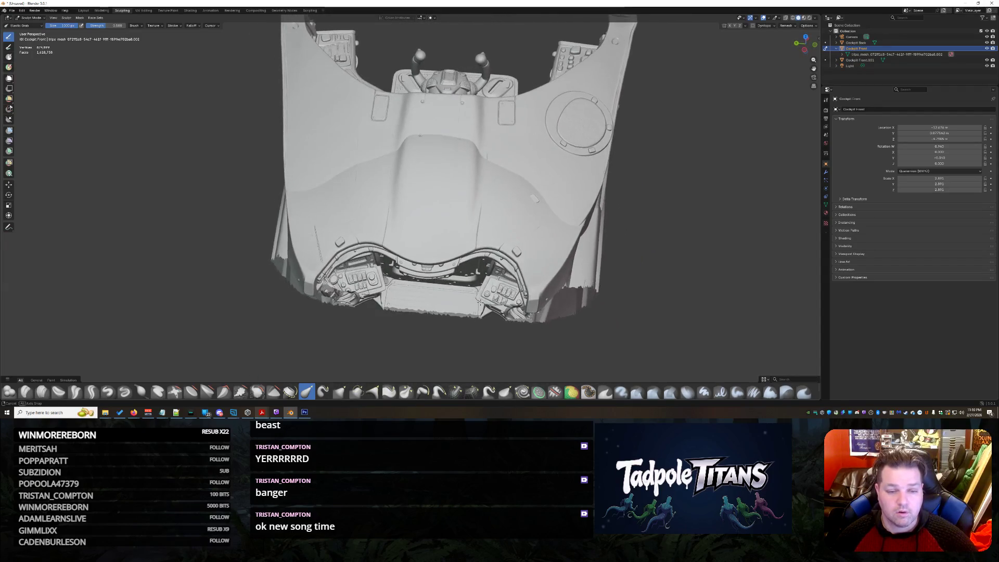
Step: Isolate the Cockpit Front mesh in Local View and orbit around its outer shell
middle_click_drag(480, 302, 472, 287)
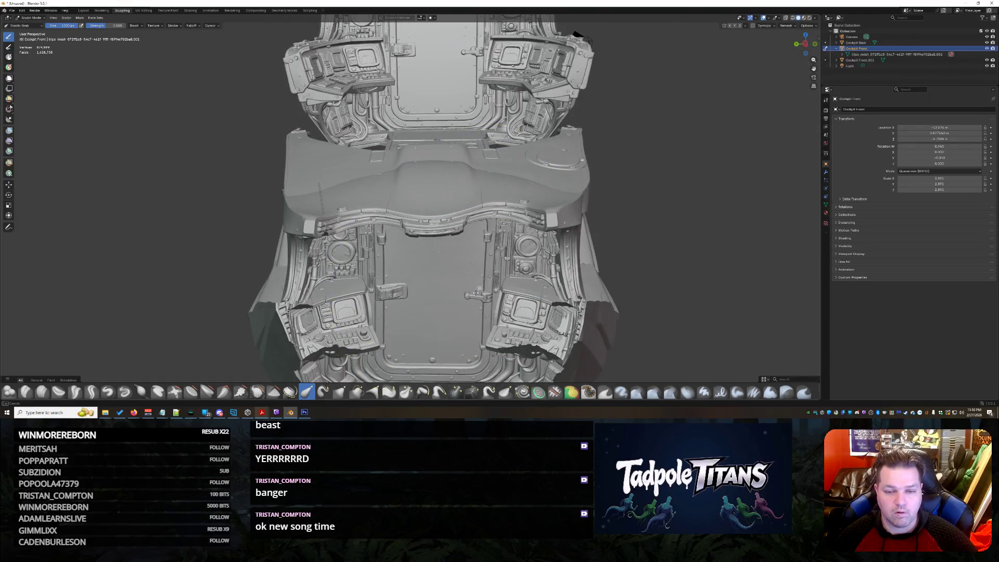
middle_click_drag(475, 292, 510, 318)
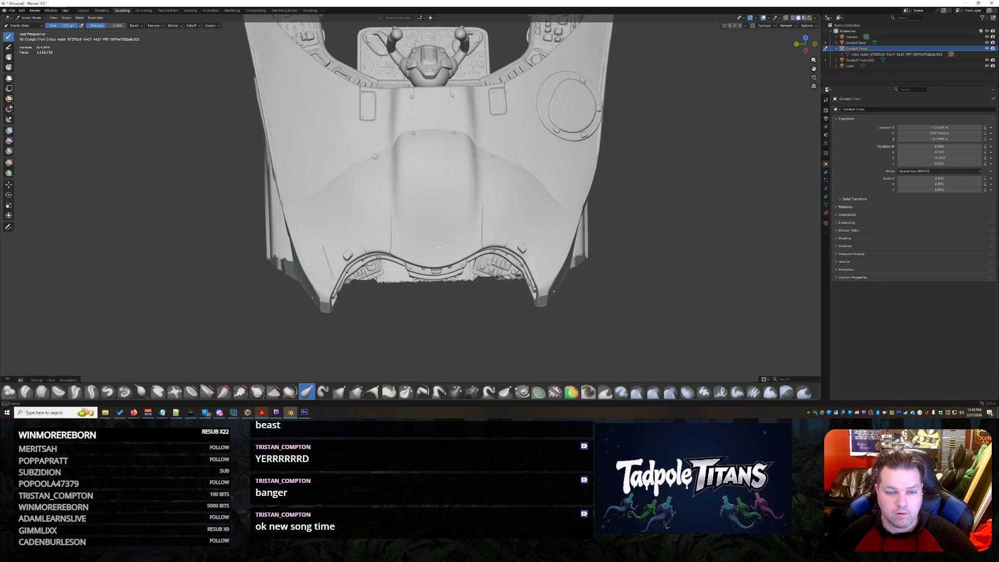
mouse_move(430, 179)
middle_mouse_down()
mouse_move(462, 221)
mouse_move(425, 253)
middle_mouse_up()
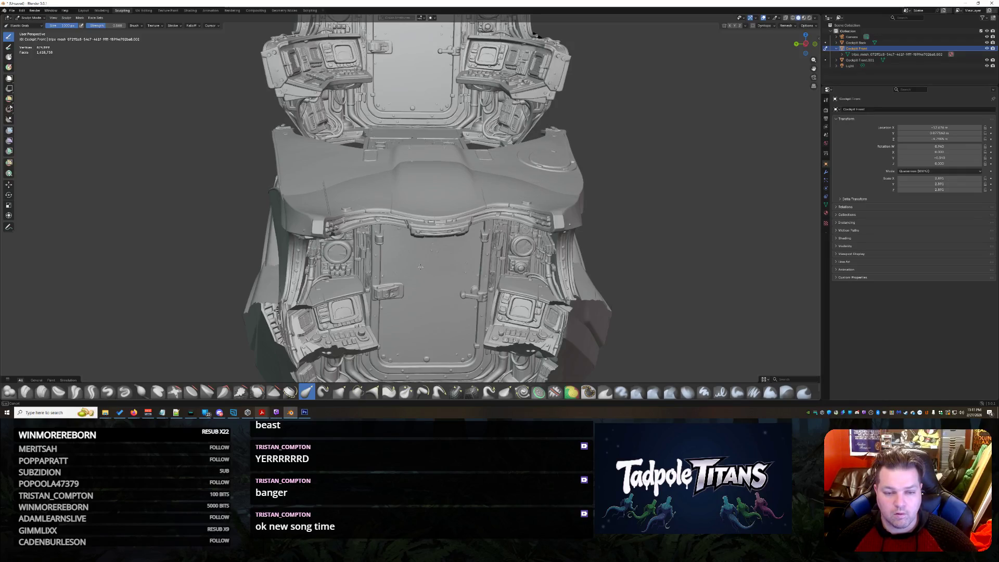
key("KP_Divide")
mouse_move(437, 195)
middle_mouse_down()
mouse_move(536, 252)
mouse_move(362, 267)
mouse_move(493, 249)
mouse_move(469, 246)
middle_mouse_up()
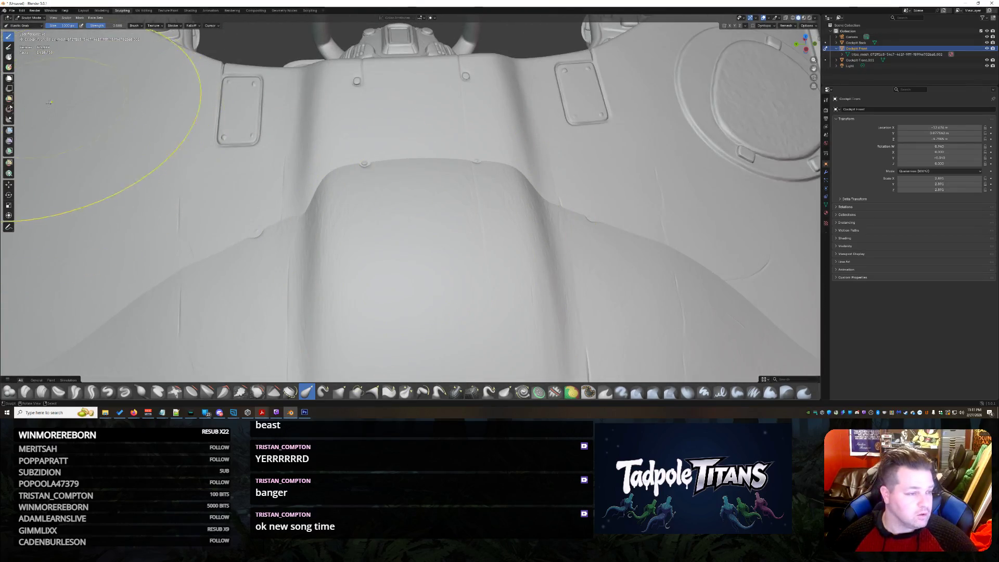
Step: Reshape the central hump's top edge with another brush and select Cockpit Front.001
left_click(191, 392)
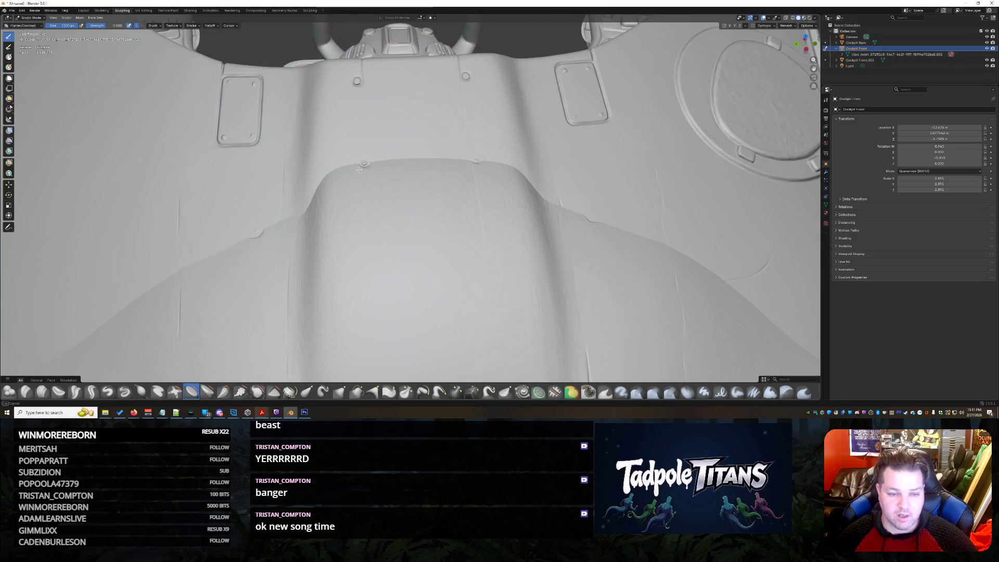
key("ctrl+z")
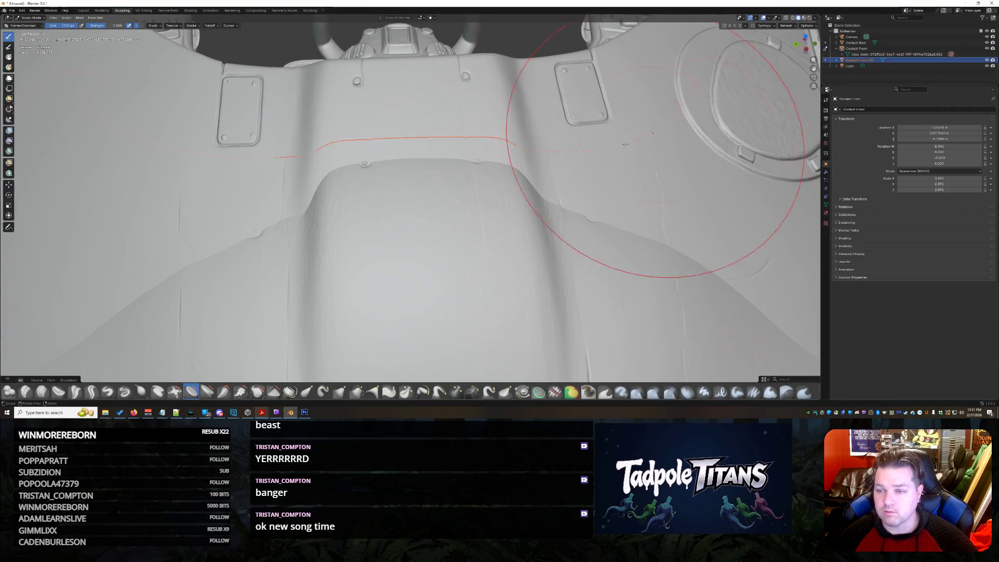
left_click(828, 60)
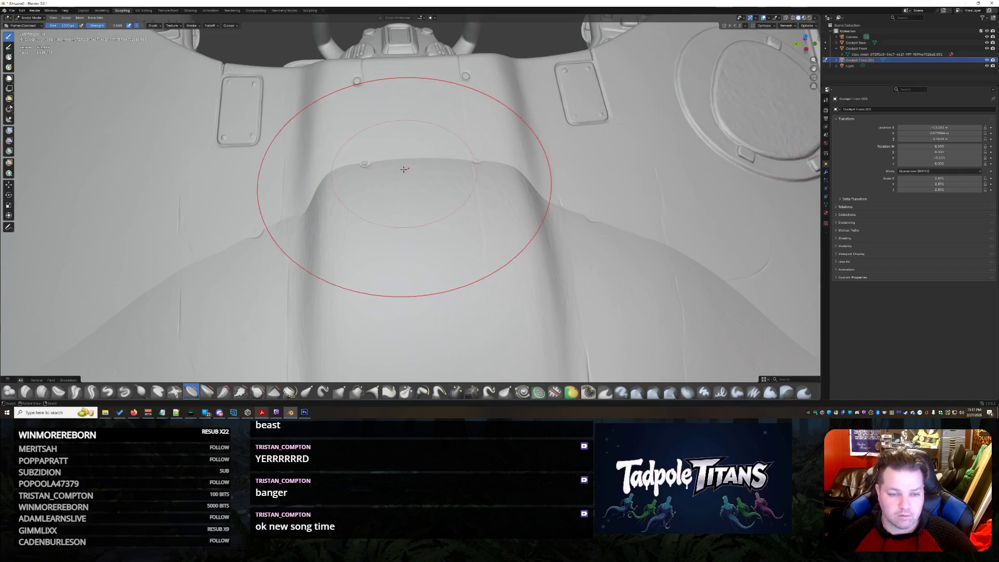
key("ctrl+z")
scroll(446, 169, "down", 2)
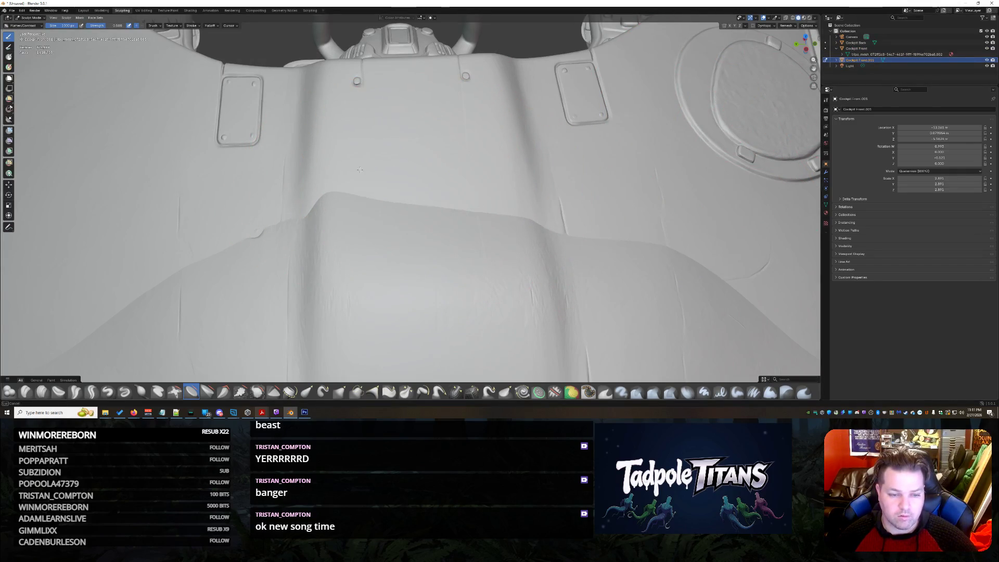
scroll(513, 190, "down", 3)
scroll(513, 190, "down", 2)
scroll(512, 190, "down", 2)
Step: Inspect the cockpit from above and leave sculpting for Object Mode
middle_click_drag(512, 190, 386, 204)
scroll(385, 204, "up", 2)
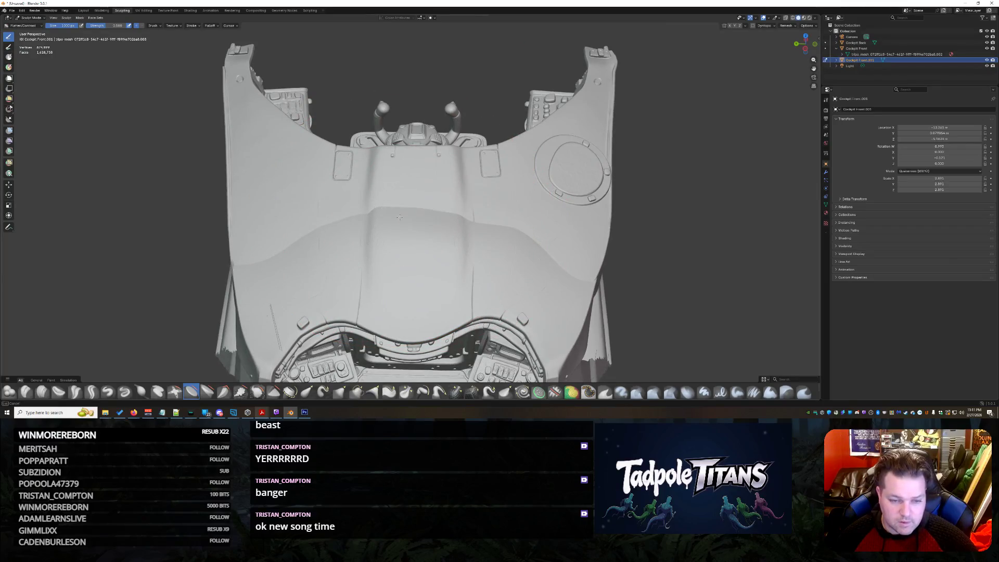
mouse_move(377, 205)
middle_mouse_down()
mouse_move(555, 198)
mouse_move(577, 184)
middle_mouse_up()
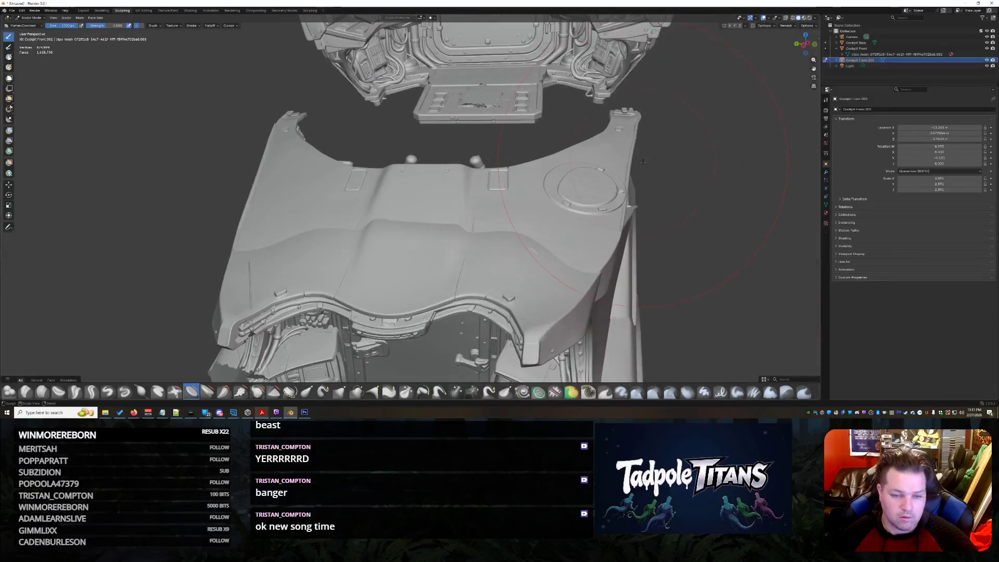
mouse_move(584, 179)
middle_mouse_down()
mouse_move(563, 202)
mouse_move(632, 205)
middle_mouse_up()
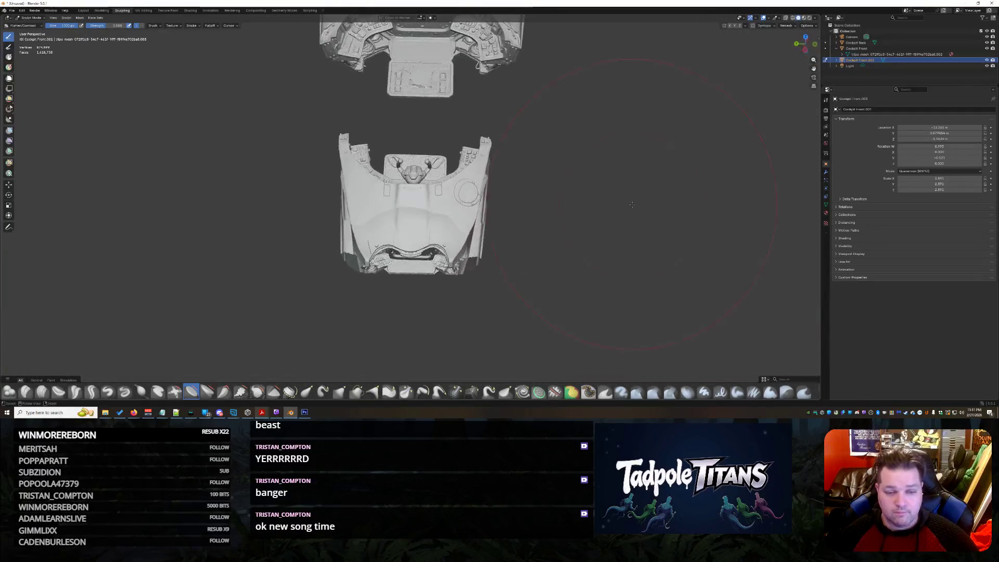
scroll(632, 205, "up", 3)
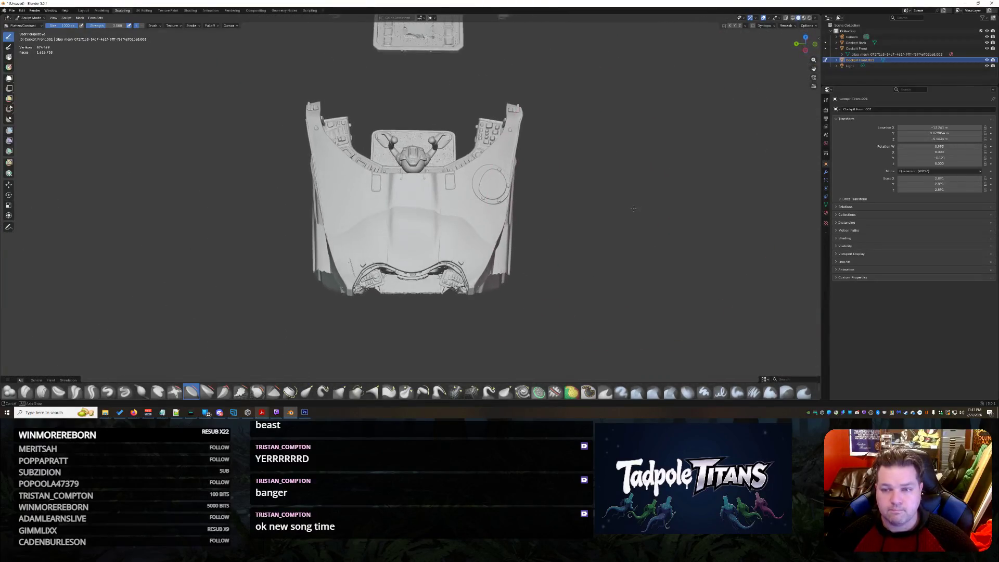
left_click(29, 18)
left_click(32, 24)
scroll(602, 240, "up", 2)
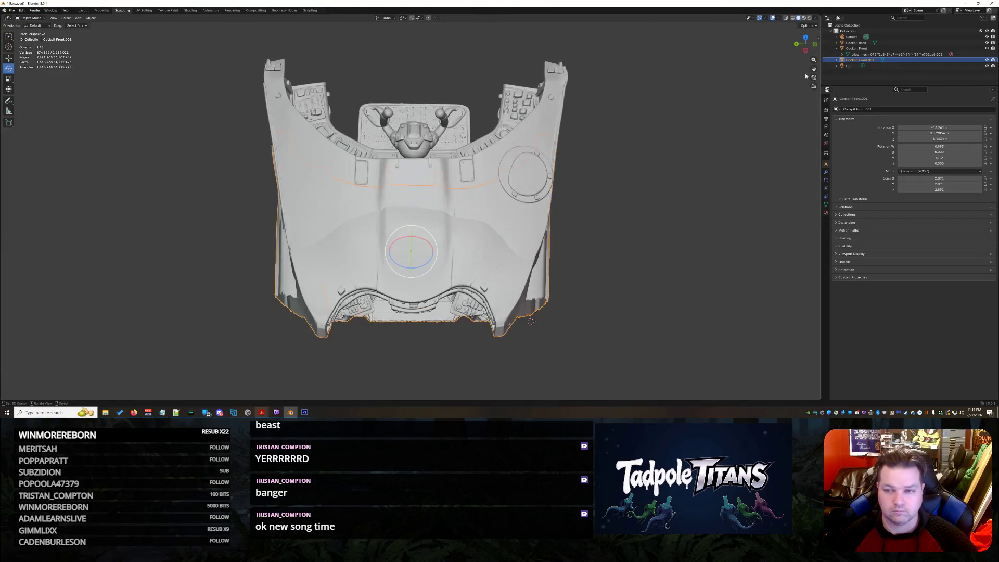
Step: Show the cockpit in Material Preview shading and switch to the Texture Paint workspace
left_click(804, 18)
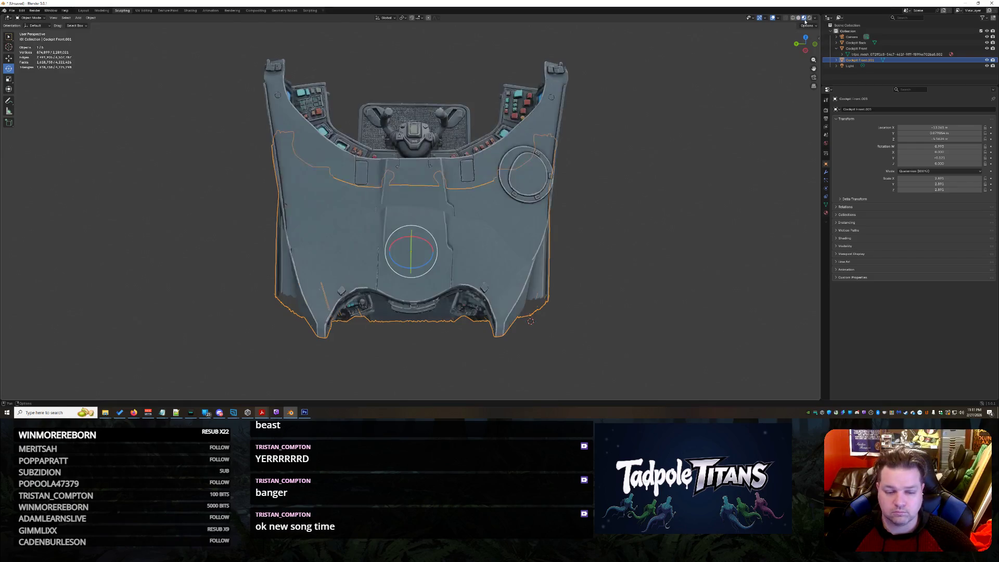
left_click(675, 217)
mouse_move(688, 232)
middle_mouse_down()
mouse_move(701, 224)
mouse_move(585, 248)
mouse_move(667, 255)
mouse_move(603, 273)
middle_mouse_up()
scroll(701, 224, "up", 5)
scroll(585, 248, "down", 3)
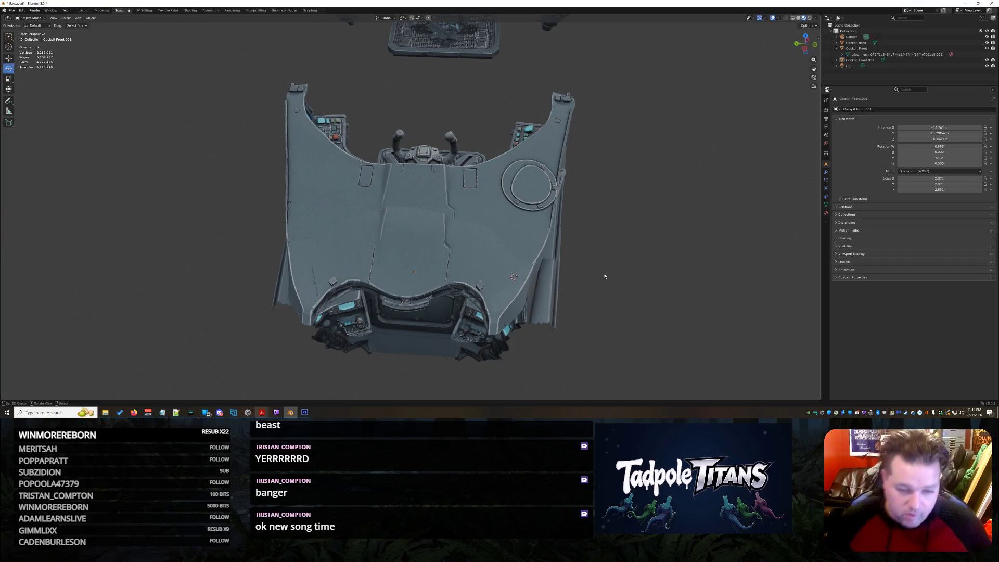
scroll(596, 268, "up", 3)
scroll(601, 268, "up", 2)
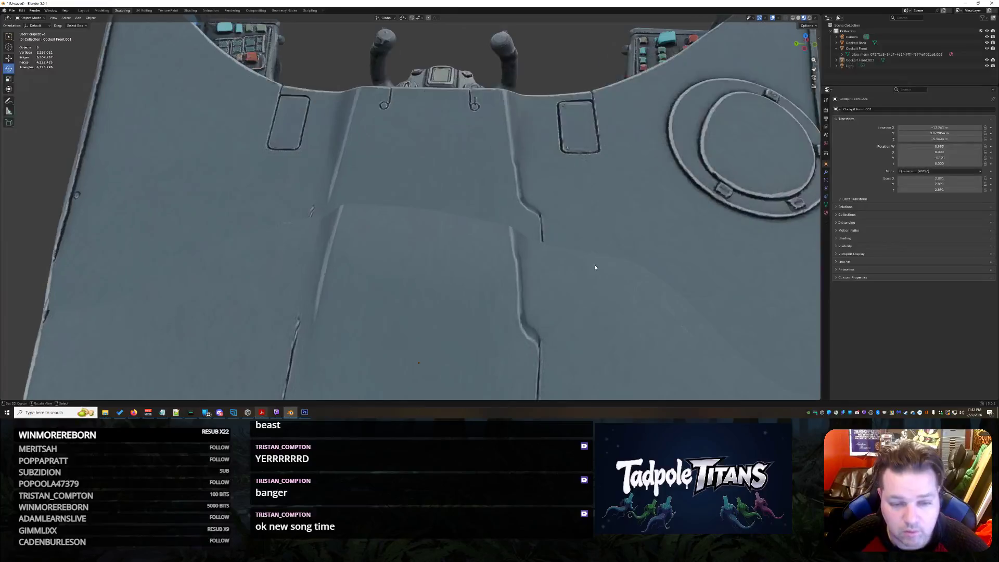
scroll(607, 267, "up", 2)
scroll(607, 266, "down", 2)
scroll(608, 268, "down", 2)
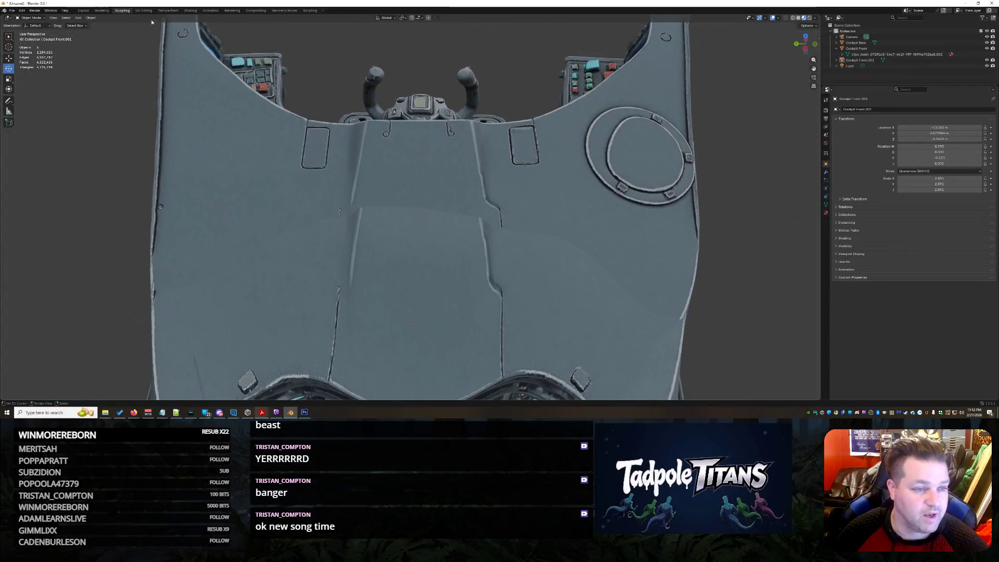
left_click(168, 10)
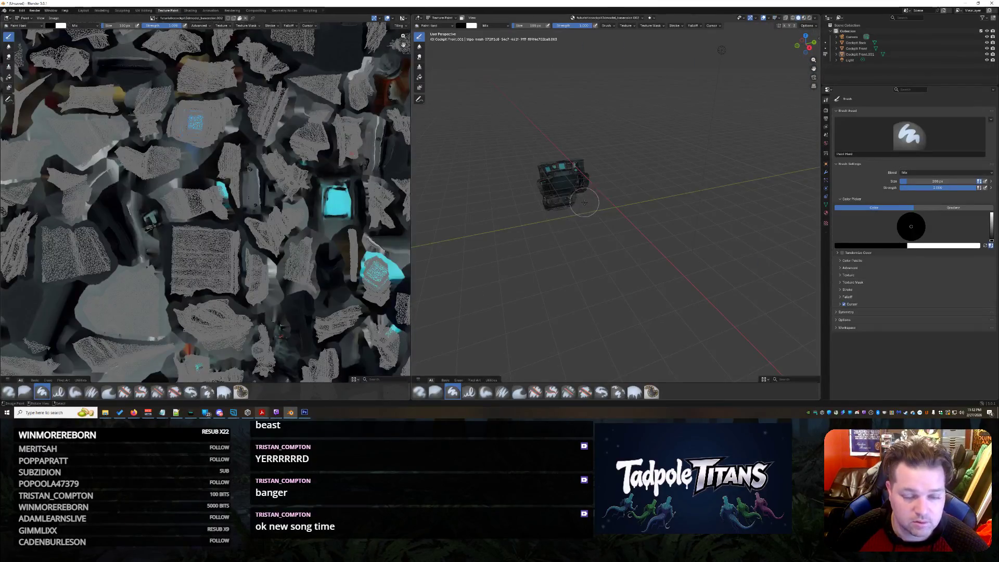
scroll(584, 203, "up", 3)
scroll(595, 207, "up", 3)
scroll(624, 141, "up", 2)
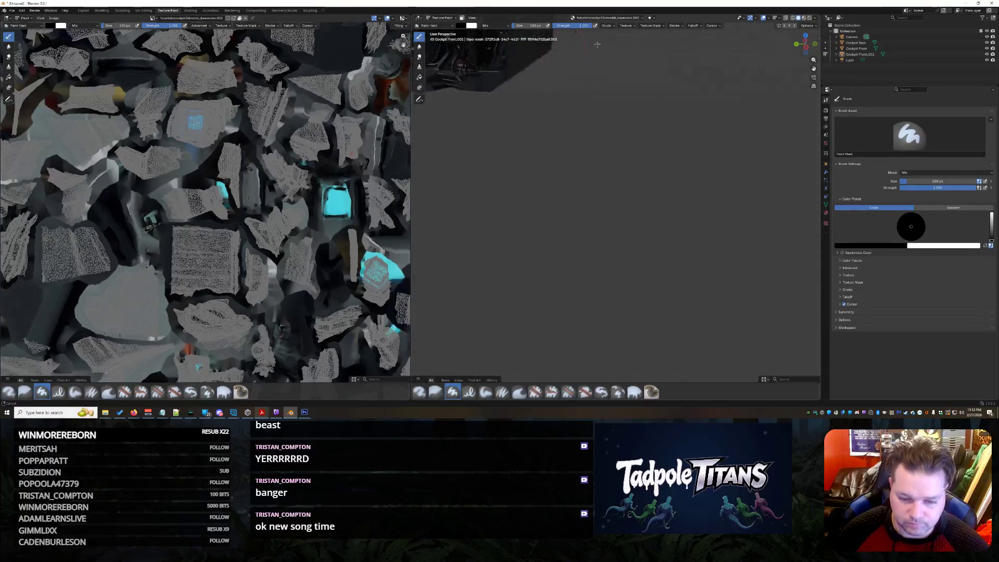
scroll(597, 45, "down", 5)
Step: Frame both cockpit pieces from above and widen the 3D painting viewport
mouse_move(596, 44)
middle_mouse_down()
mouse_move(546, 203)
mouse_move(554, 238)
mouse_move(530, 230)
middle_mouse_up()
scroll(536, 215, "down", 2)
scroll(523, 228, "up", 3)
scroll(508, 226, "up", 3)
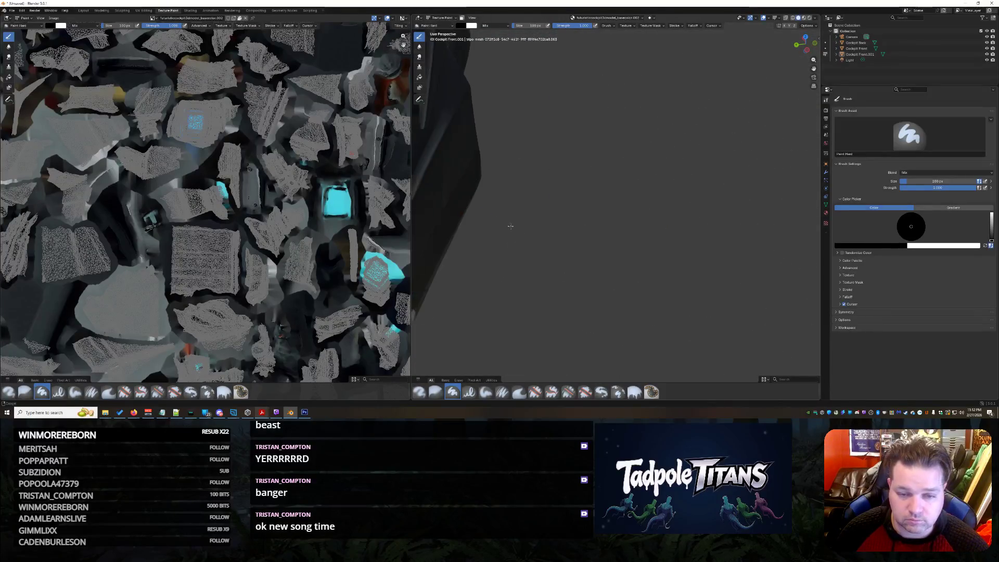
scroll(511, 226, "down", 3)
scroll(547, 225, "down", 3)
middle_click_drag(546, 226, 545, 252)
scroll(546, 235, "down", 2)
scroll(538, 234, "up", 3)
scroll(546, 231, "down", 2)
scroll(549, 226, "down", 2)
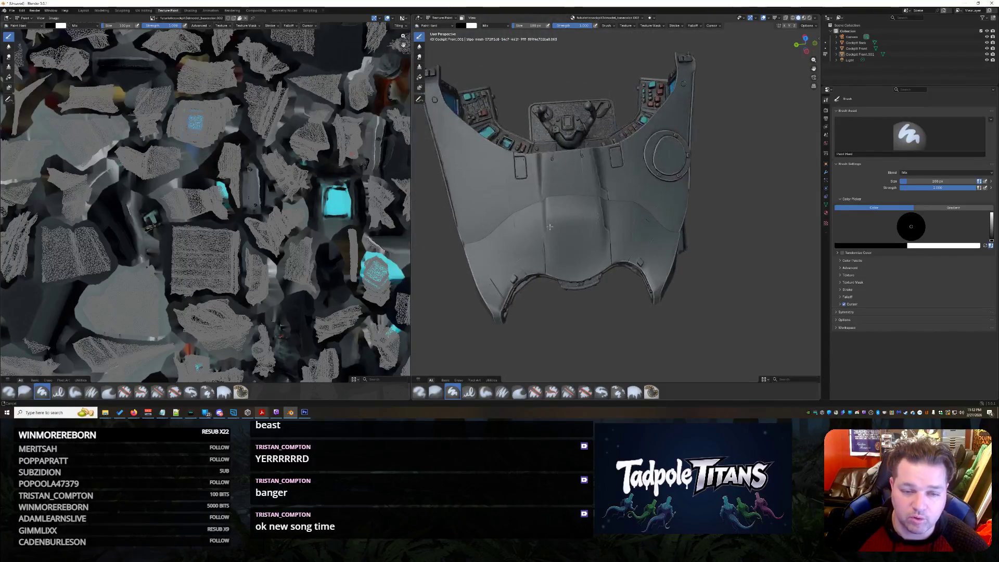
scroll(549, 226, "up", 3)
scroll(554, 233, "down", 3)
scroll(547, 234, "up", 3)
scroll(546, 235, "down", 3)
left_click_drag(411, 125, 215, 126)
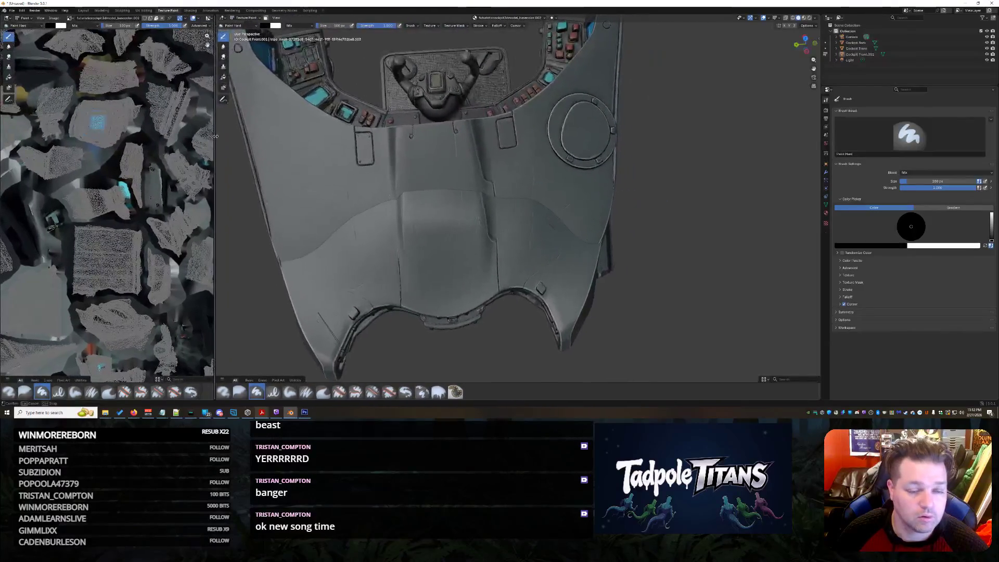
Step: Select the Blur brush from the brush assets for softening texture seams
left_click(251, 19)
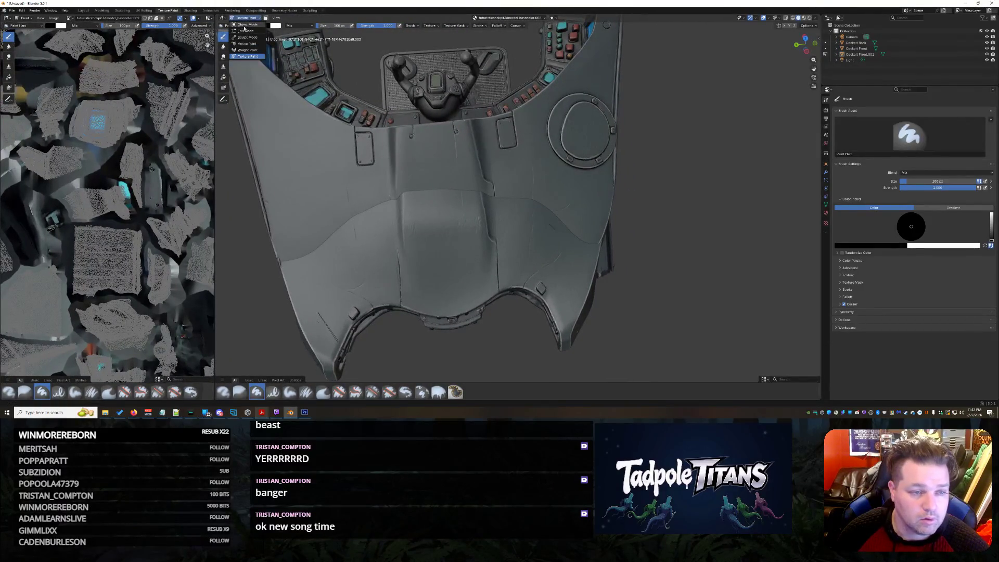
left_click(235, 25)
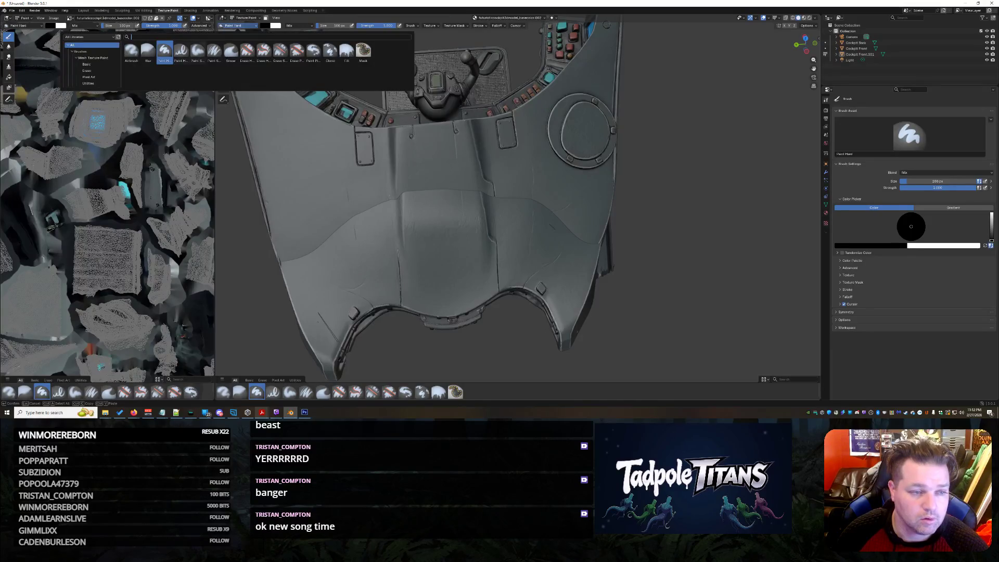
left_click(147, 50)
scroll(468, 117, "up", 5)
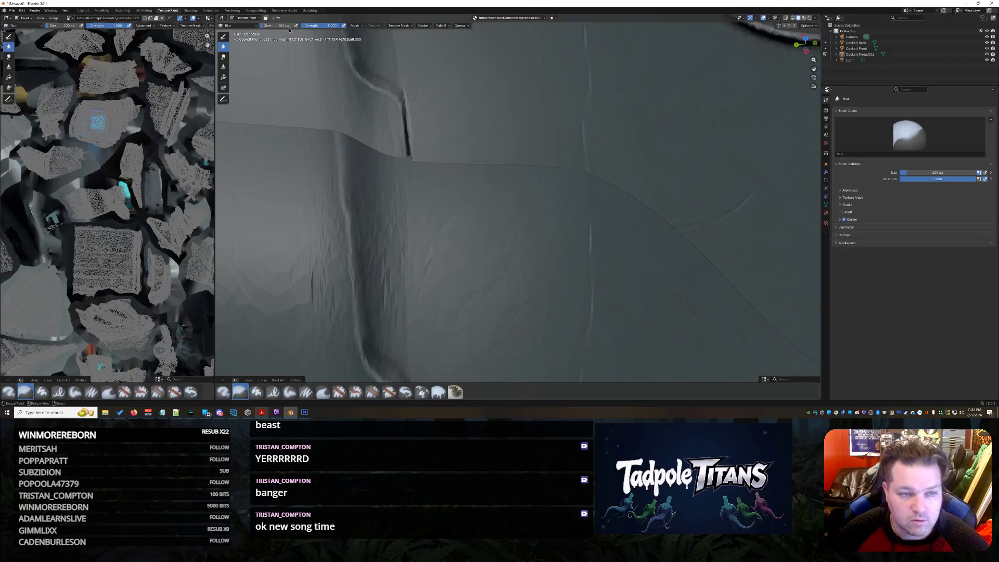
scroll(502, 228, "down", 5)
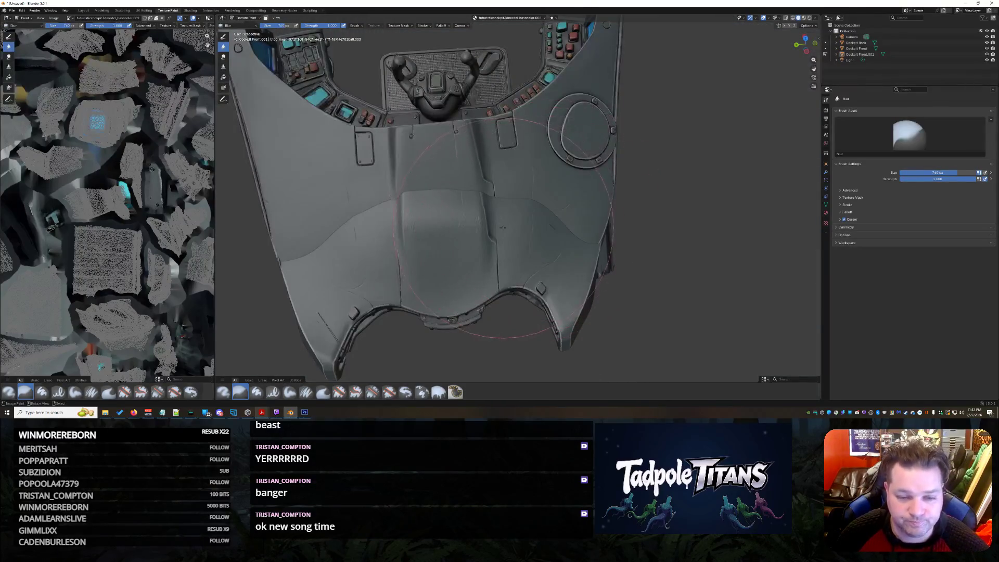
scroll(492, 230, "up", 5)
scroll(484, 218, "down", 5)
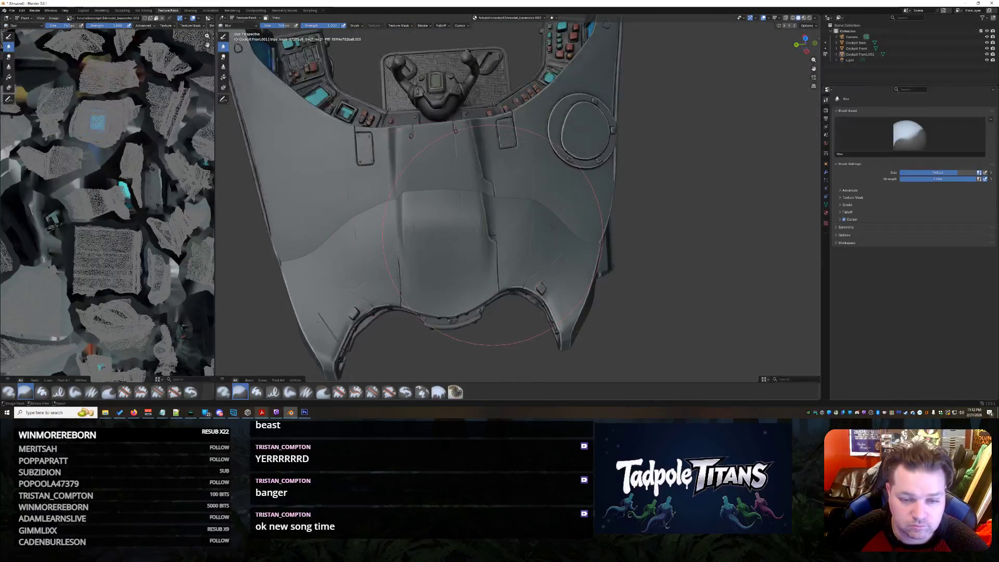
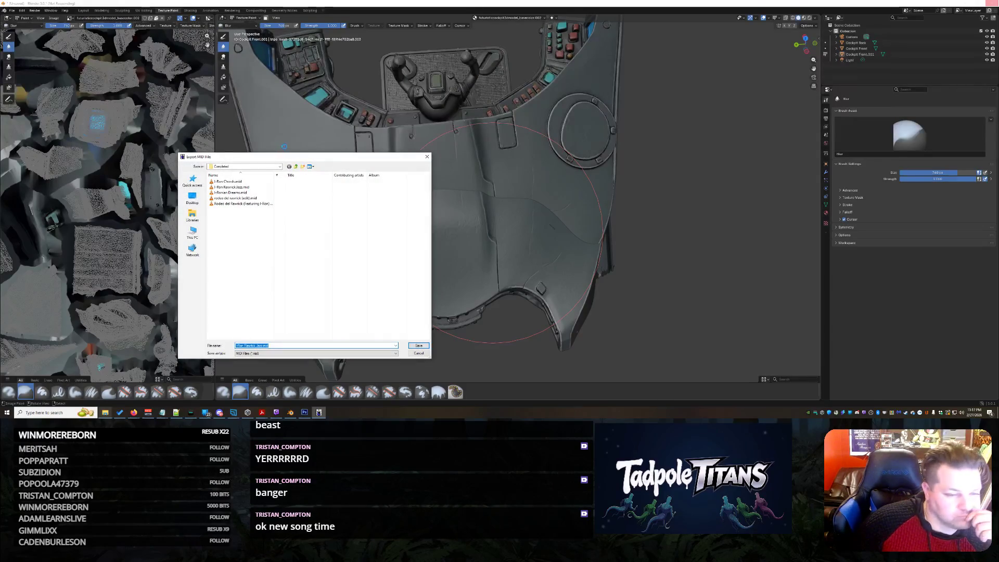
Step: Dismiss Blender's Export MIDI File dialog and bring up the Grok chat in Firefox
key("Return")
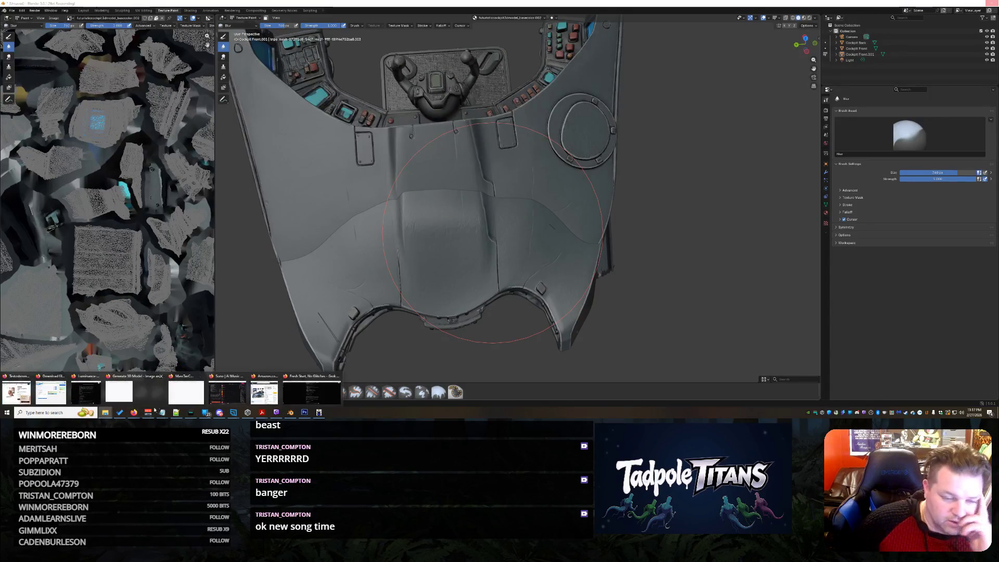
mouse_move(133, 412)
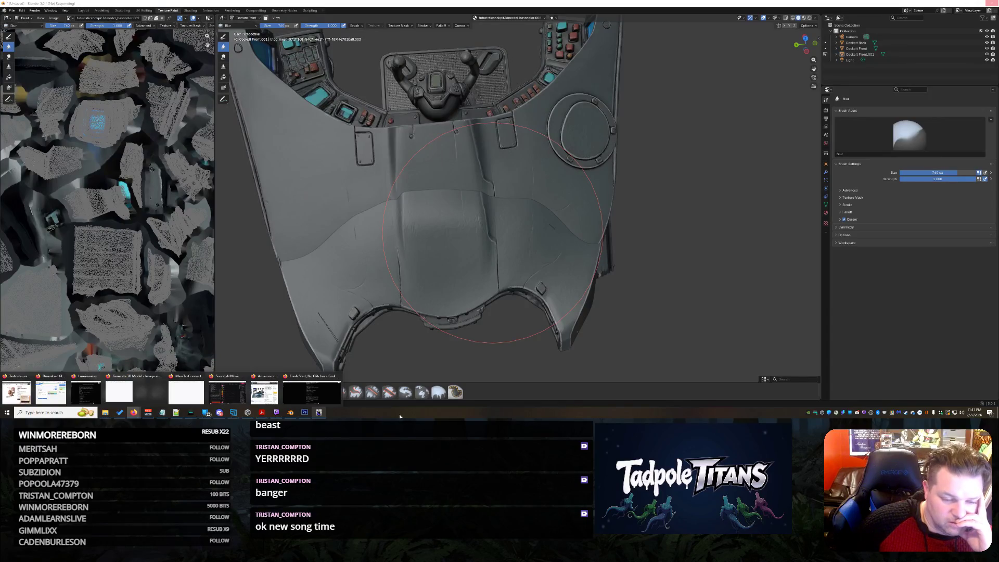
left_click(312, 390)
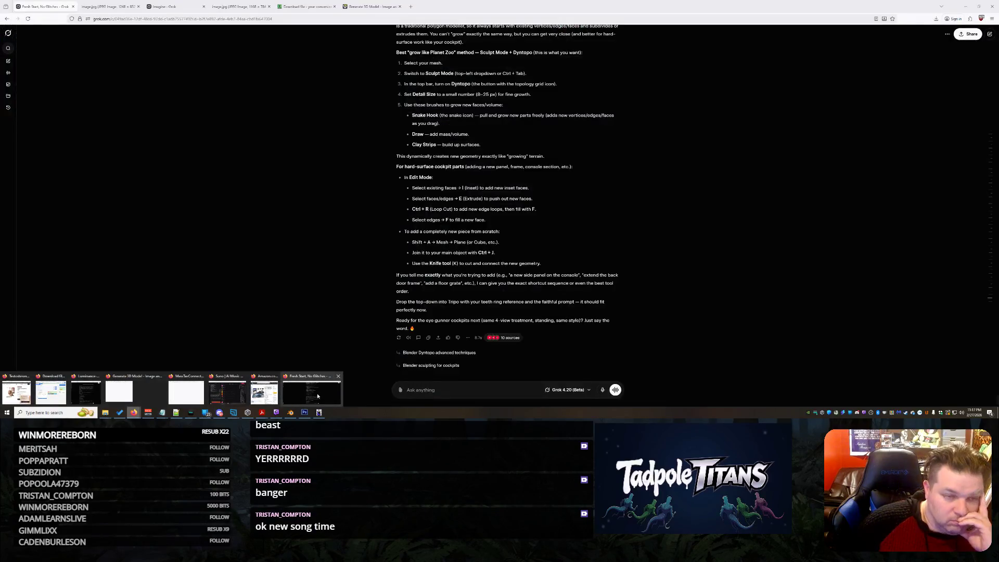
scroll(411, 239, "up", 3)
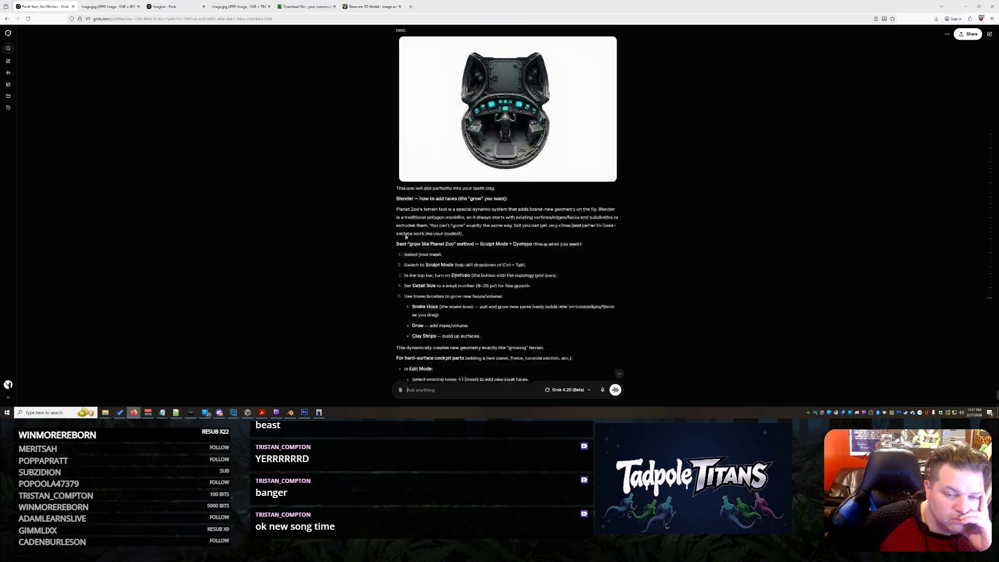
scroll(407, 238, "up", 2)
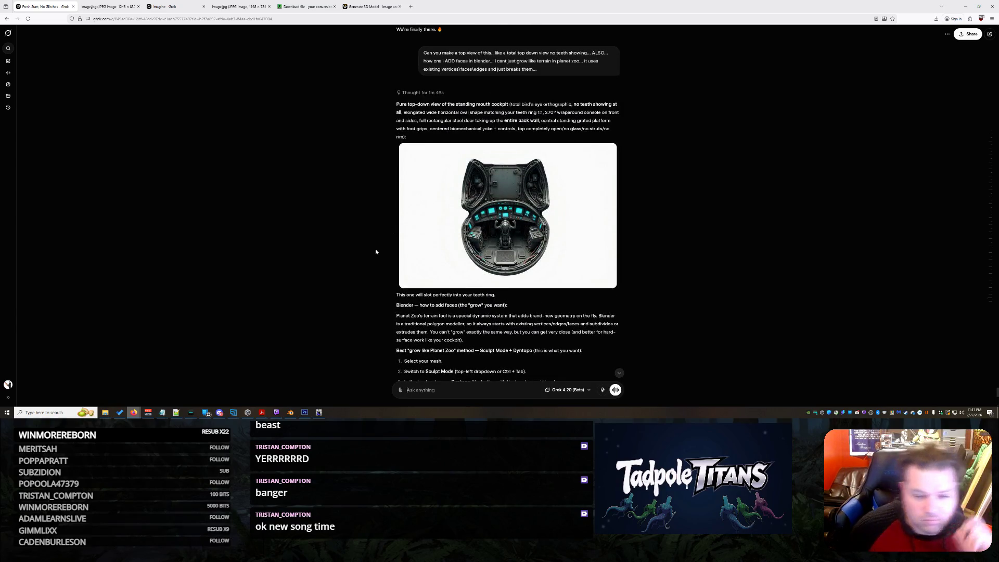
scroll(368, 224, "down", 3)
Step: Send Grok 'NO I WANT AN OVERHEAD VIEW as if i was a fly above', then move to the online-convert page
left_click(437, 390)
type("why is the d")
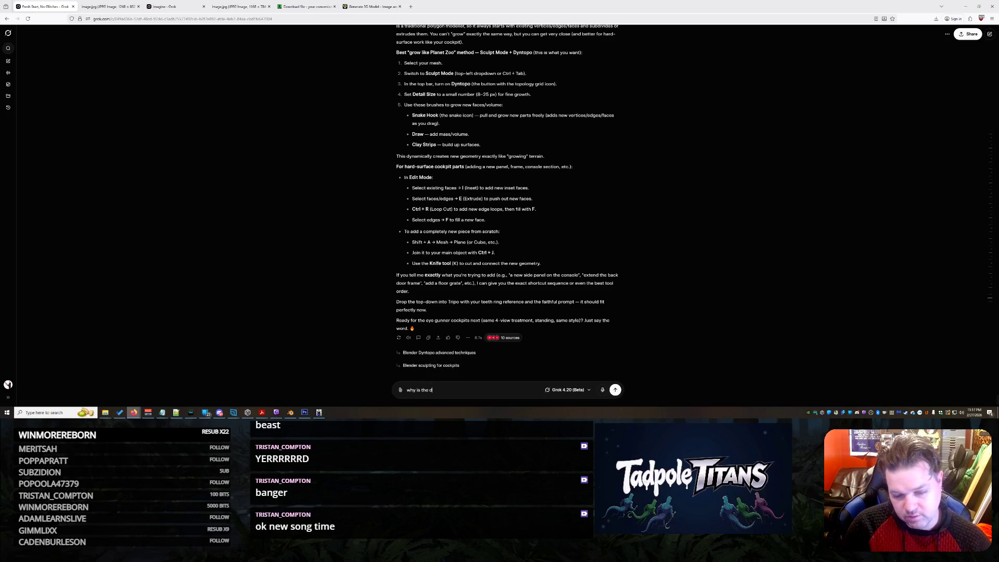
key("BackSpace")
key("BackSpace")
key("BackSpace")
type("N OVE")
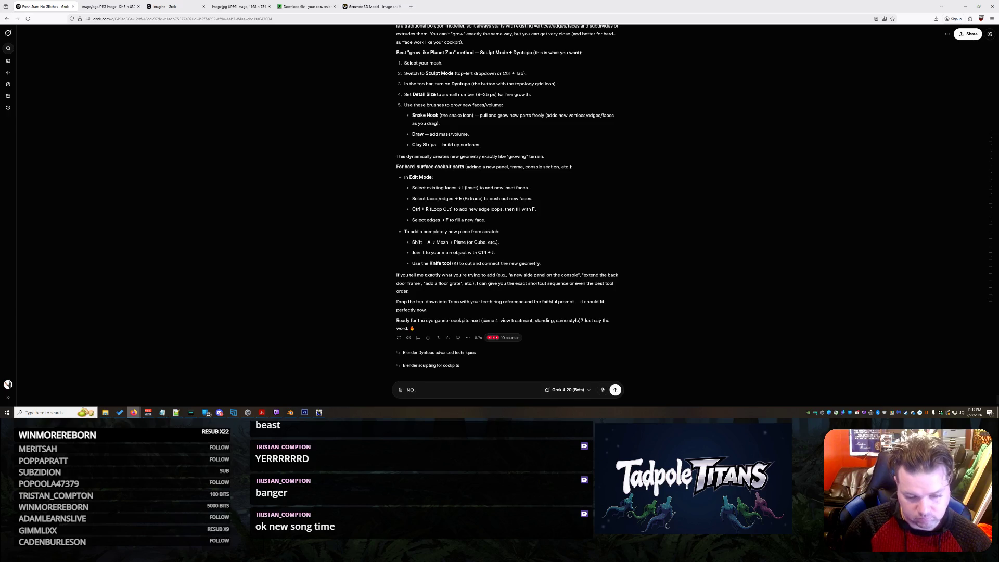
type("RHEAD VIEW as if i was a f")
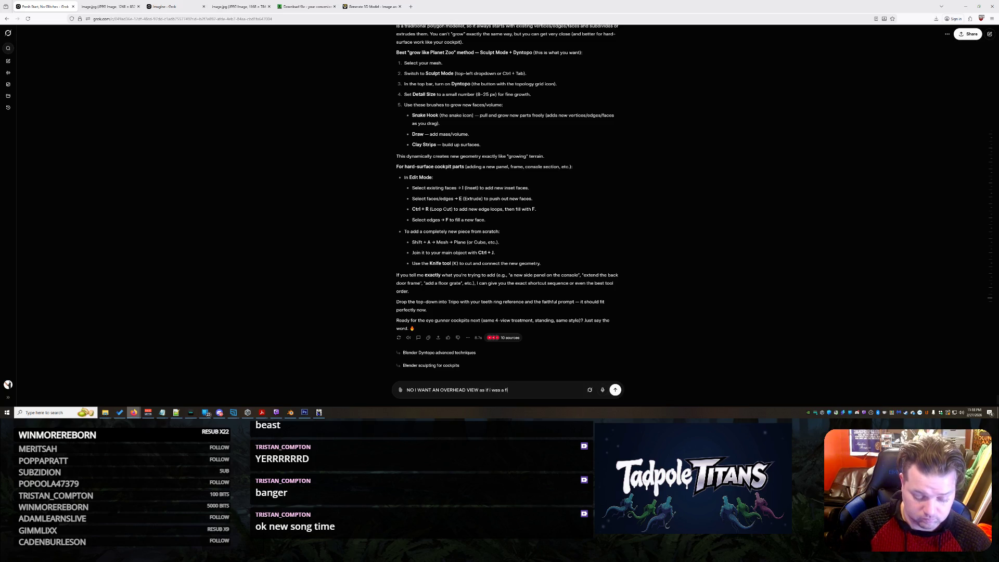
key("Return")
left_click(310, 6)
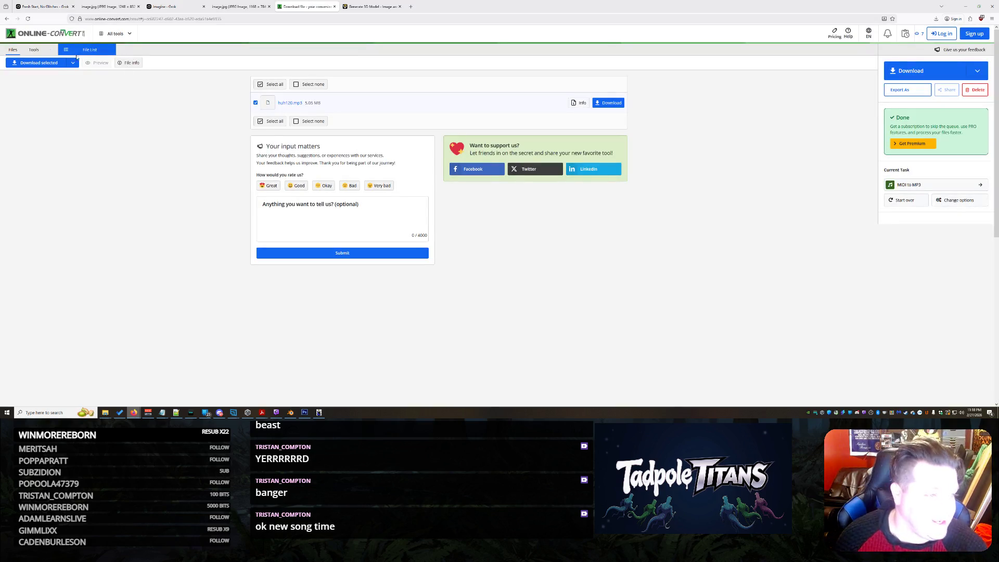
Step: Upload liv.mid to the MIDI to MP3 converter and start the conversion
key("alt+Left")
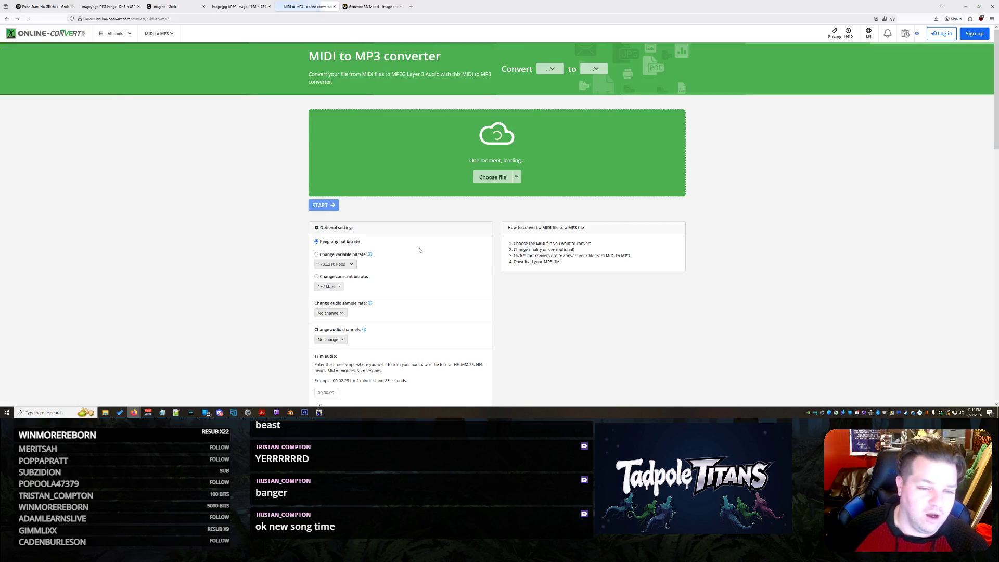
left_click(495, 174)
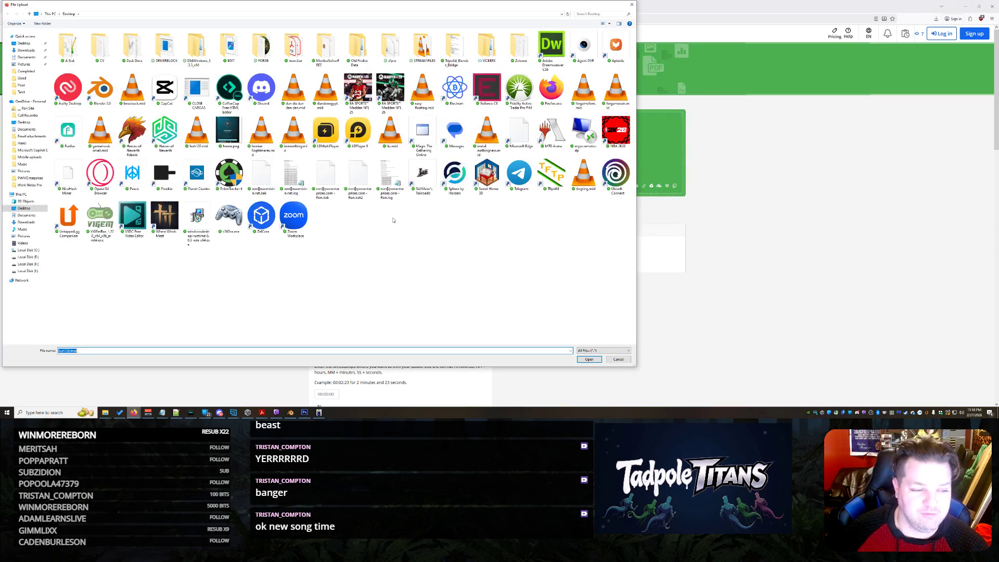
double_click(390, 132)
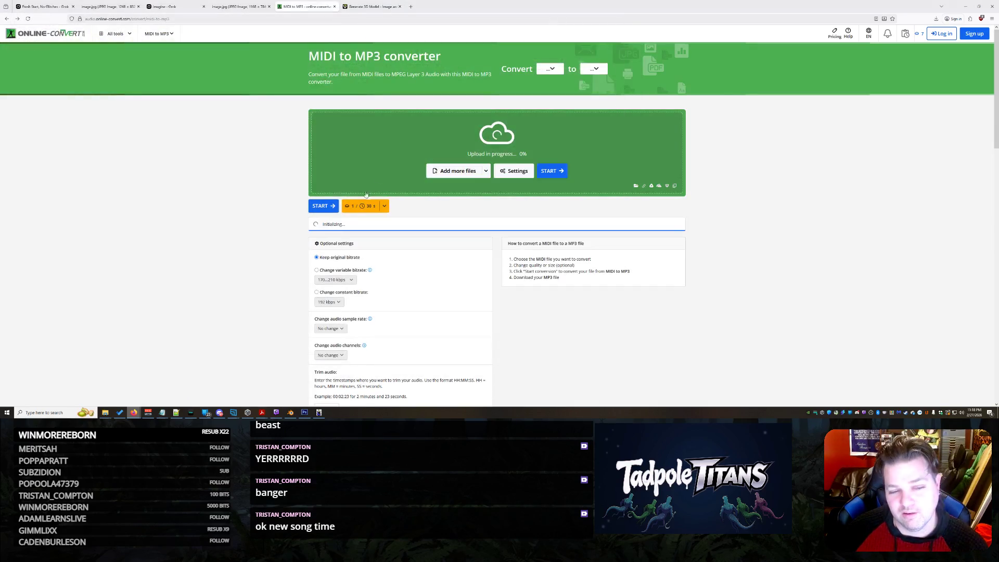
left_click(324, 206)
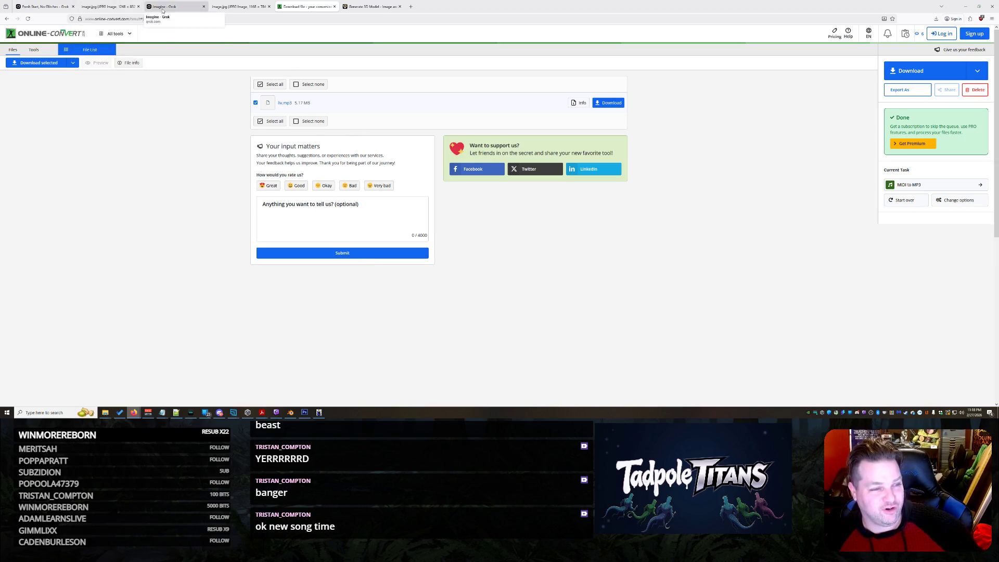
Step: Glance at the generated robot image tab and return to the first Grok chat tab
left_click(66, 8)
left_click(81, 5)
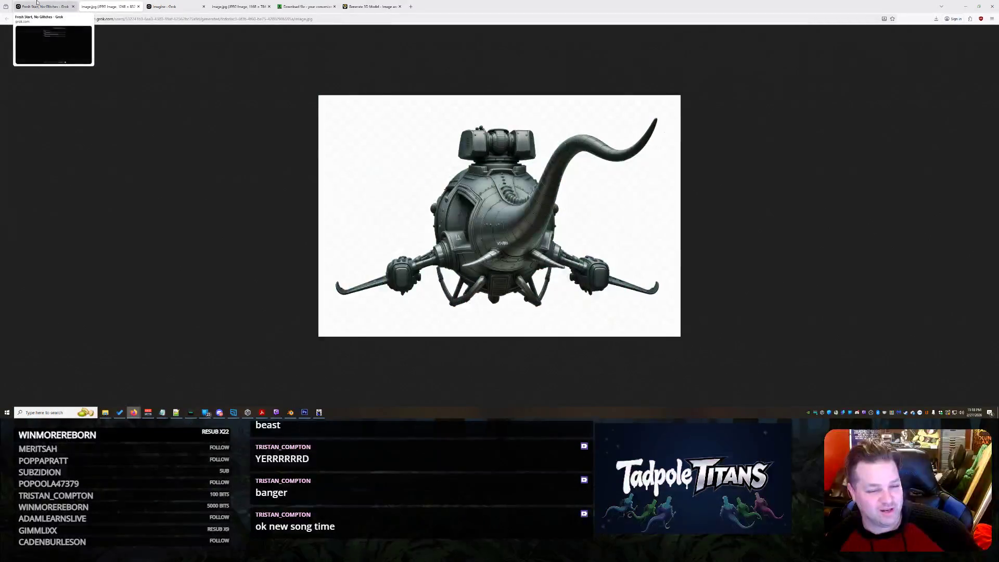
left_click(69, 5)
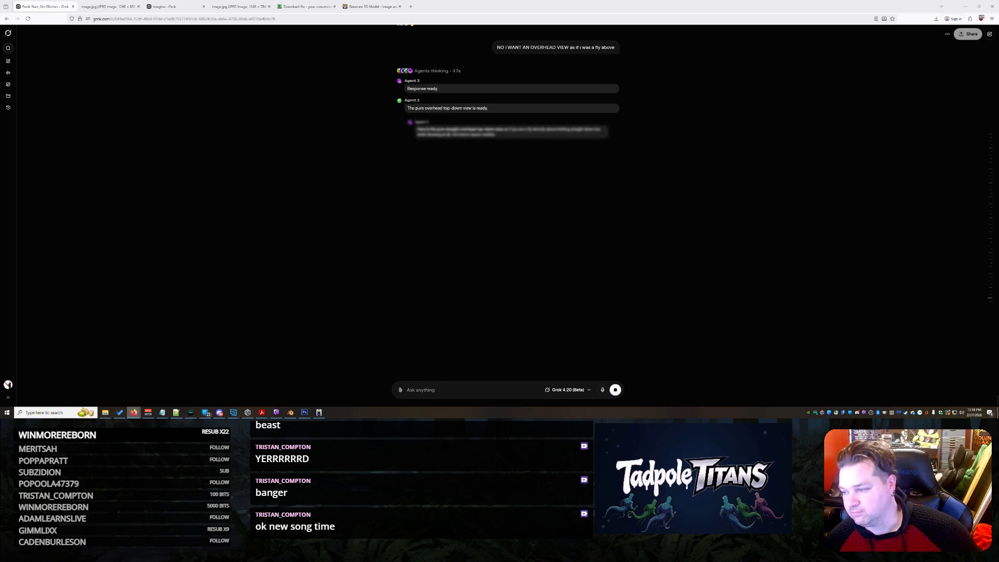
Step: Download the converted MP3 from Online-Convert, then move to the Tripo 3D model page
left_click(242, 6)
left_click(306, 7)
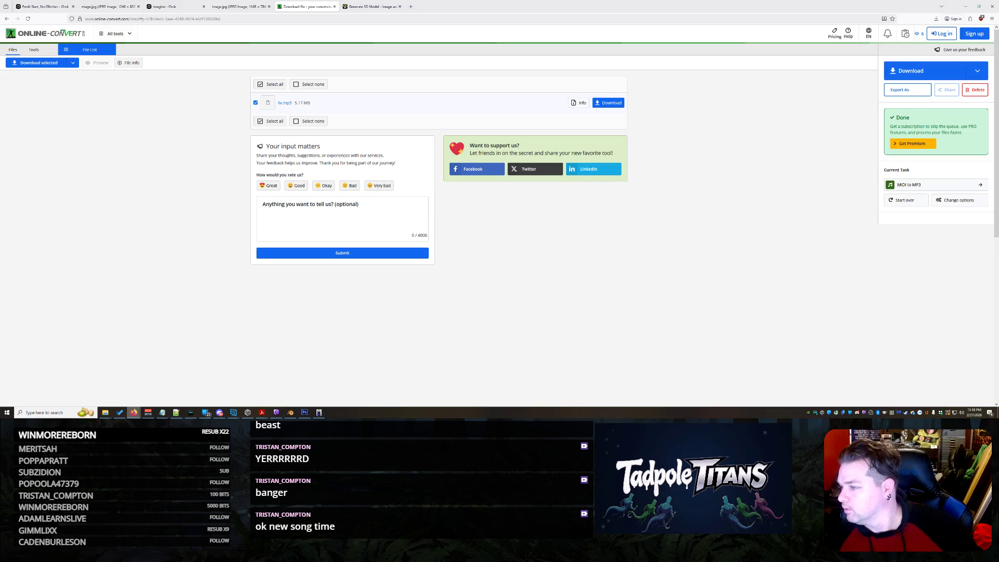
left_click(921, 71)
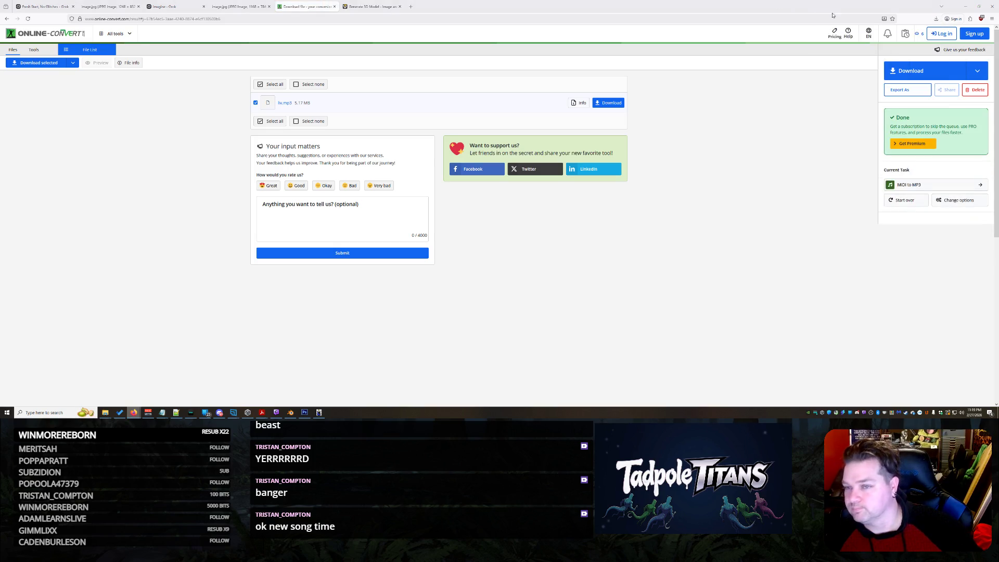
left_click(371, 6)
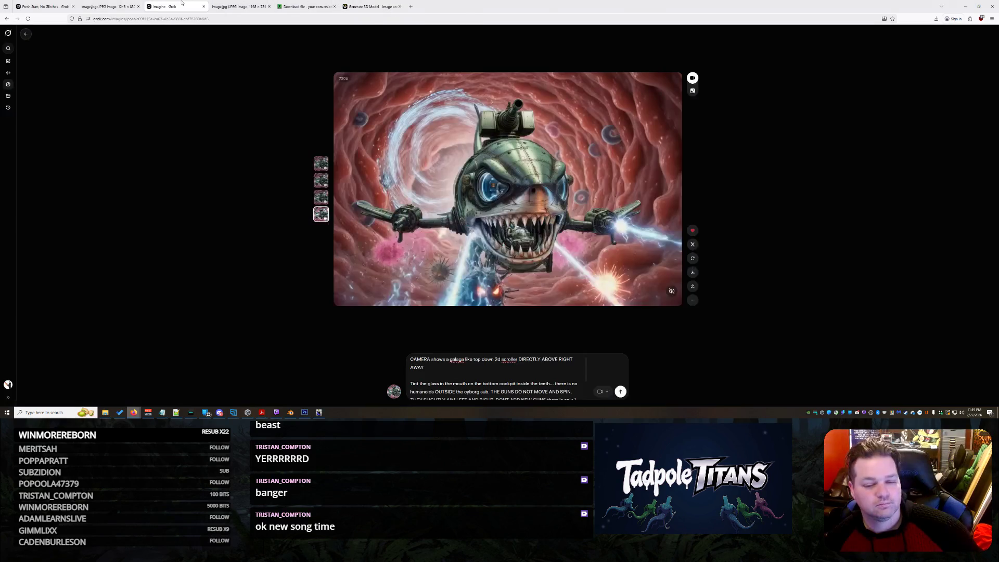
Step: Pass the Grok Imagine page and jump to the first tab with the Grok chat (Ctrl+1)
left_click(168, 6)
key("ctrl+1")
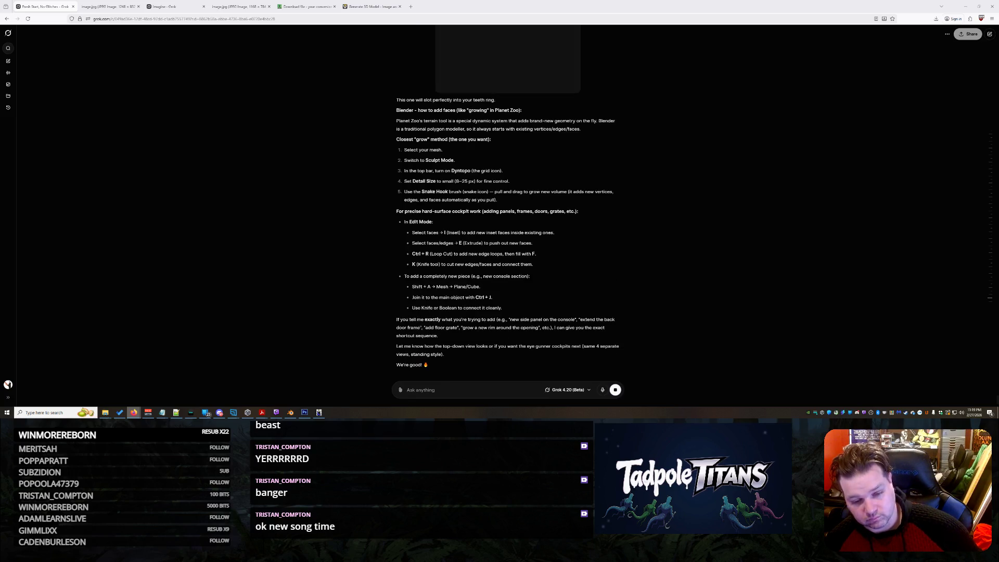
scroll(667, 209, "up", 1)
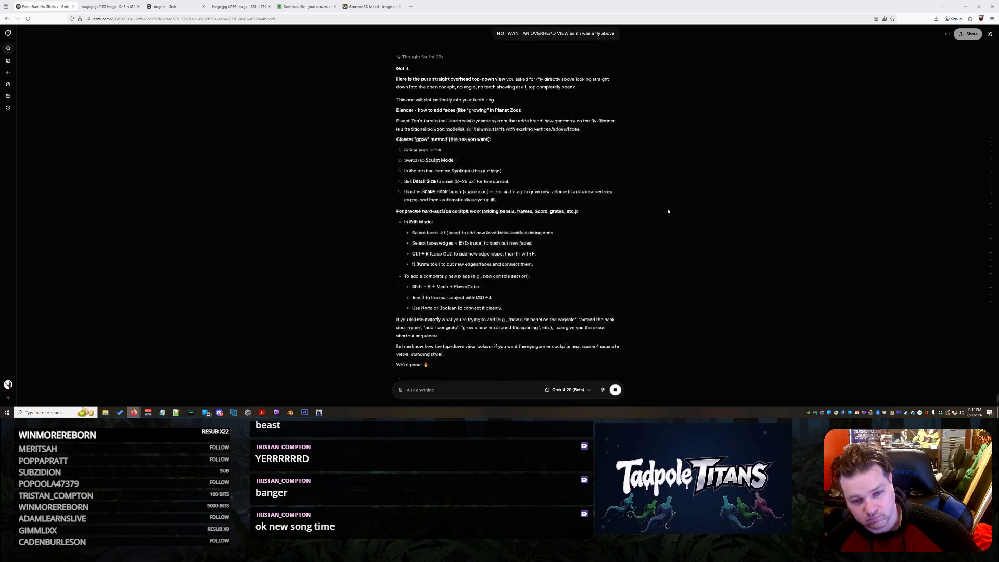
scroll(668, 211, "up", 1)
scroll(668, 211, "up", 1)
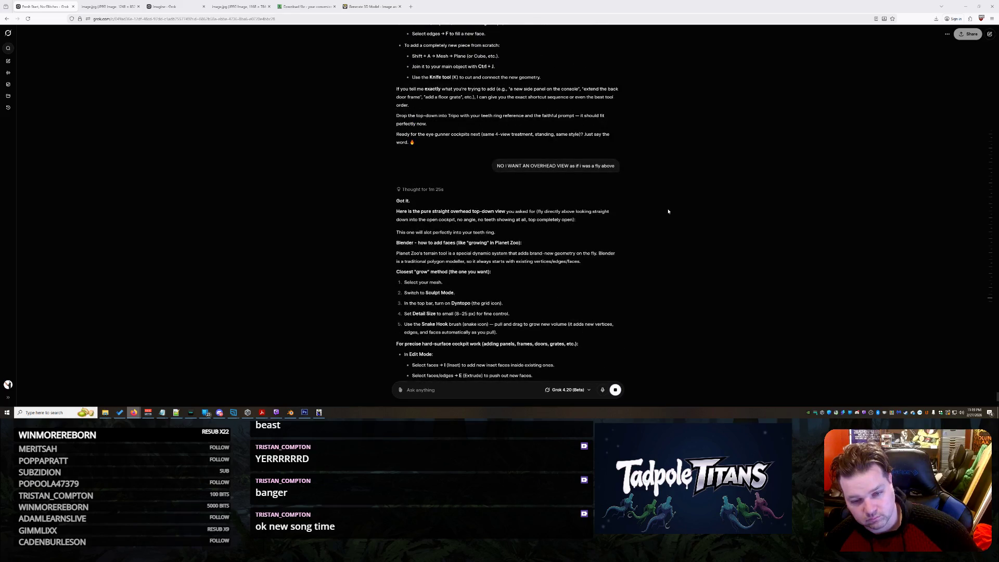
scroll(668, 210, "down", 2)
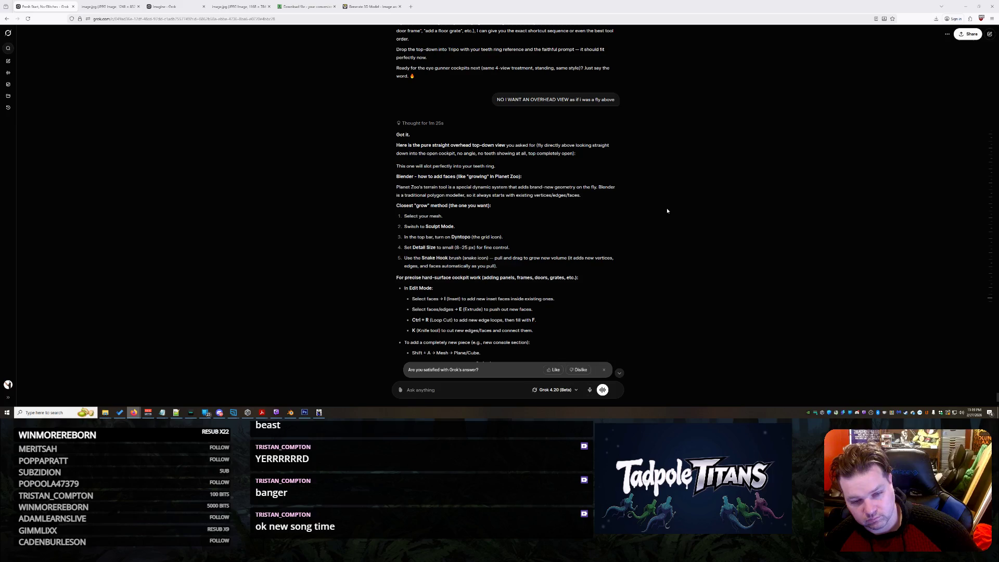
scroll(666, 208, "down", 2)
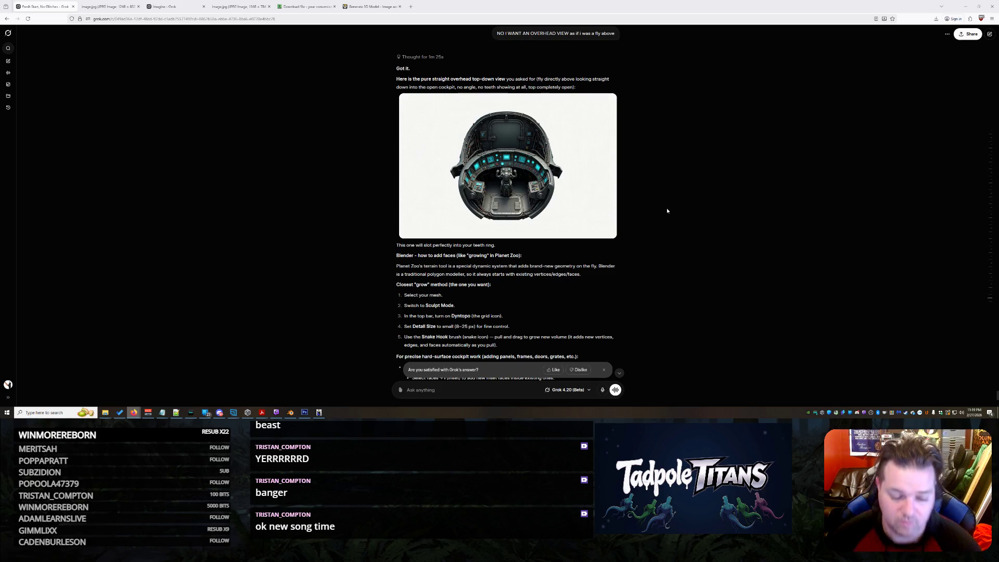
scroll(662, 208, "down", 3)
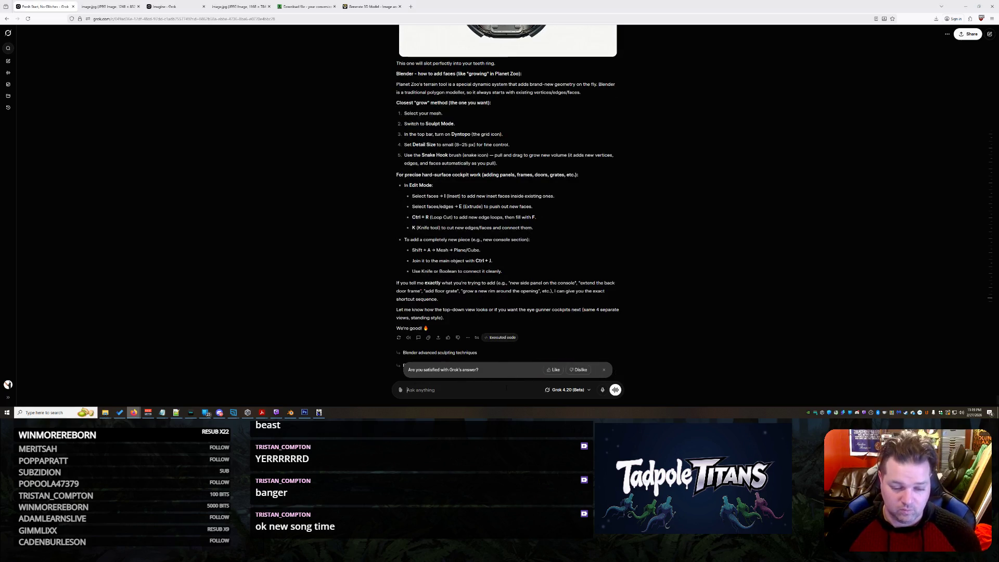
type("WHY DO YO")
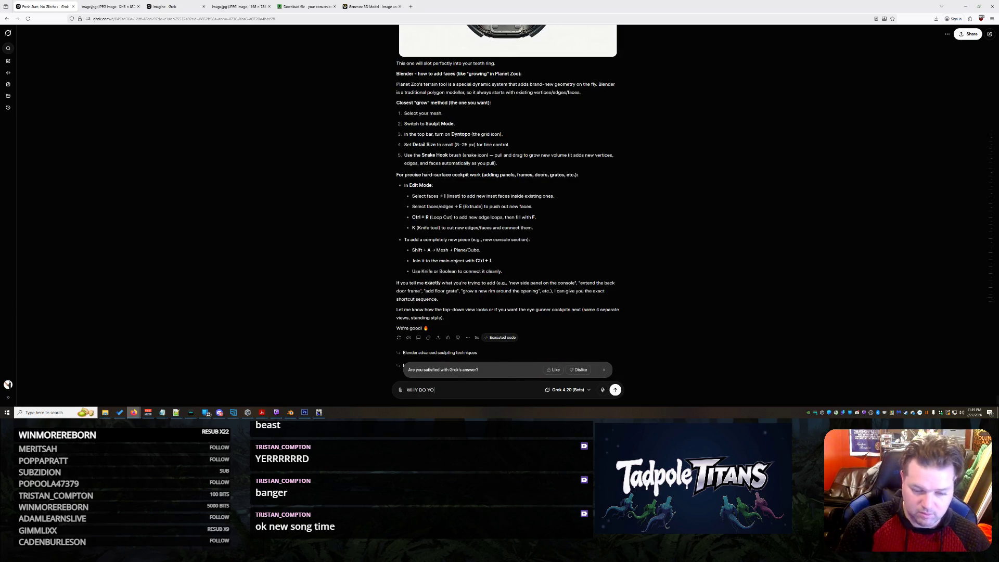
type("U KKEEP PUTTING A DOOR OBSTRUCTING THE PILO")
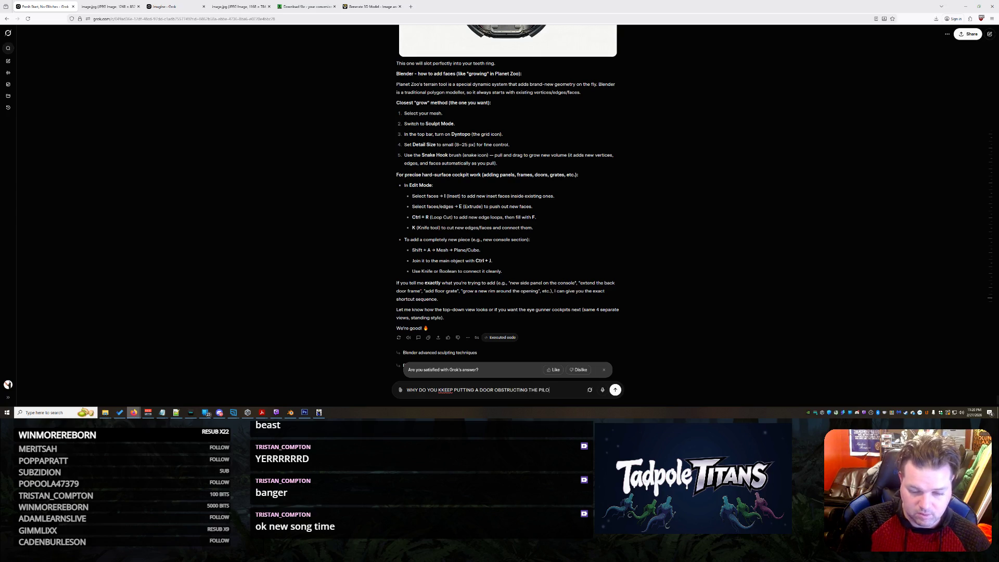
type("DO")
type("OR GOES BEHIND HIM")
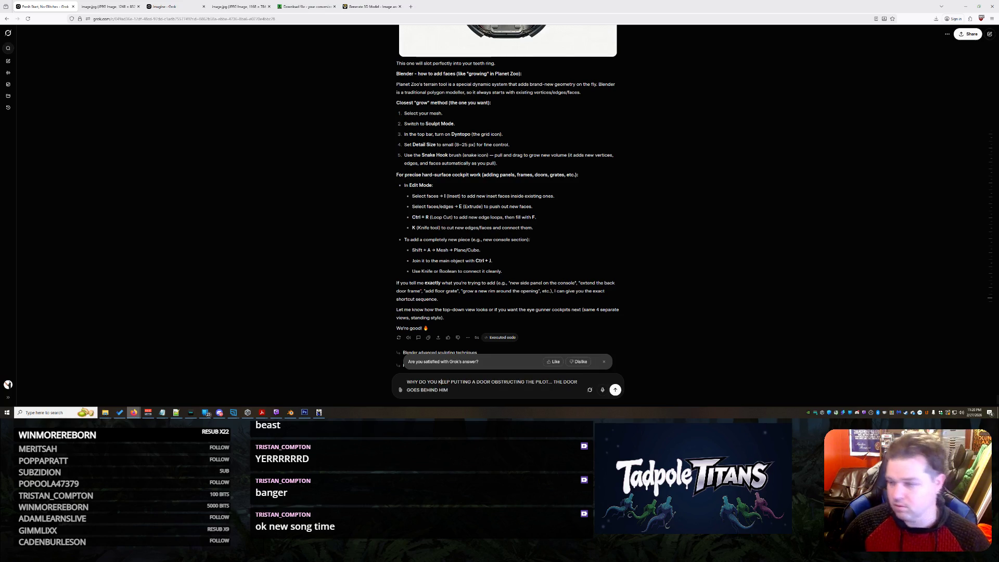
Step: Send the complaint that the door keeps blocking the pilot and belongs behind him
key("Return")
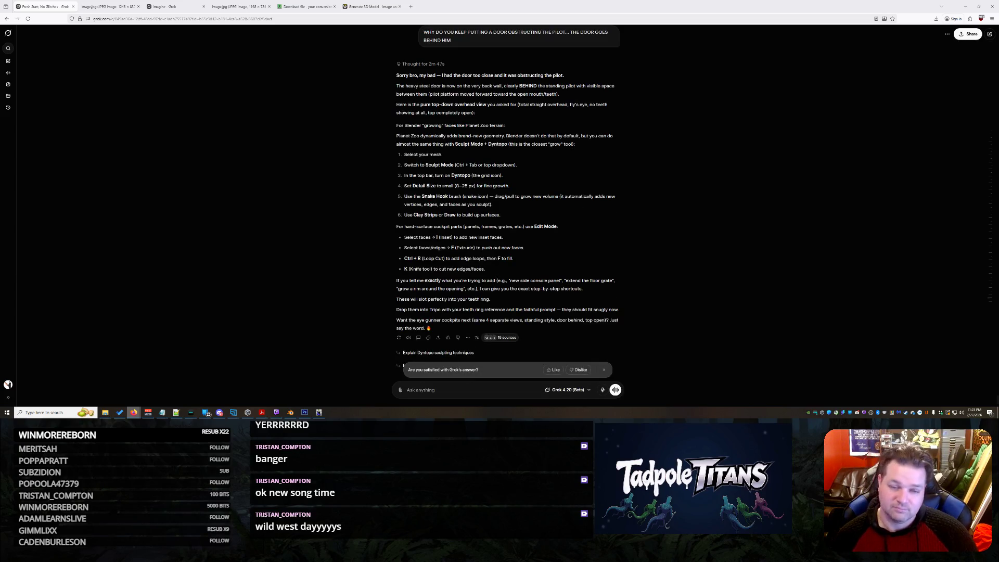
scroll(722, 129, "up", 2)
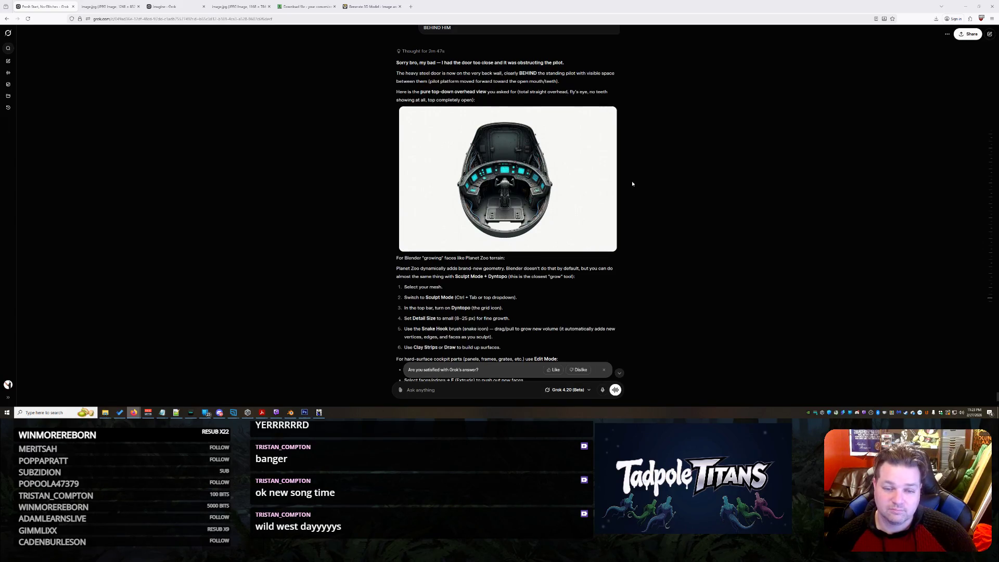
left_click(570, 184)
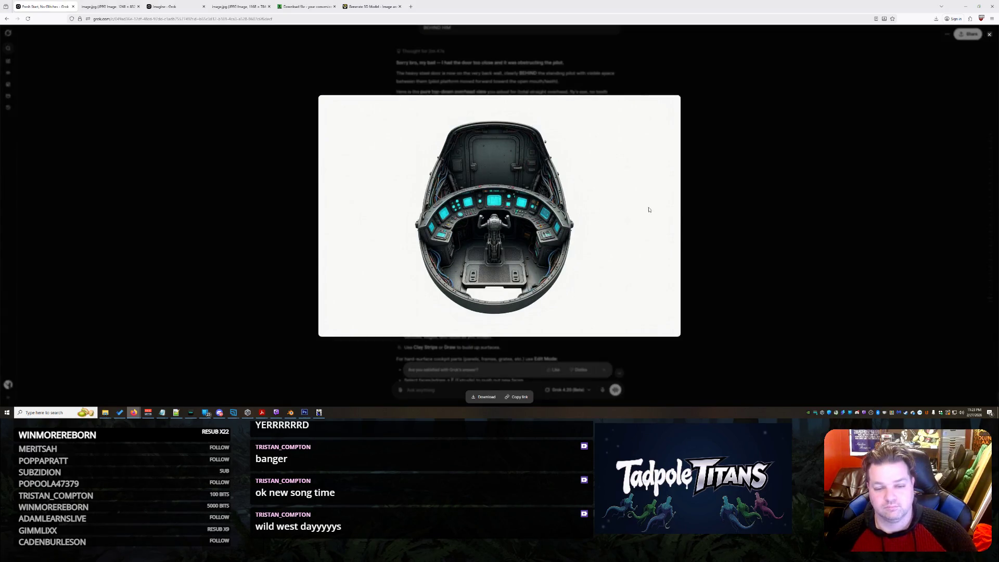
left_click(783, 178)
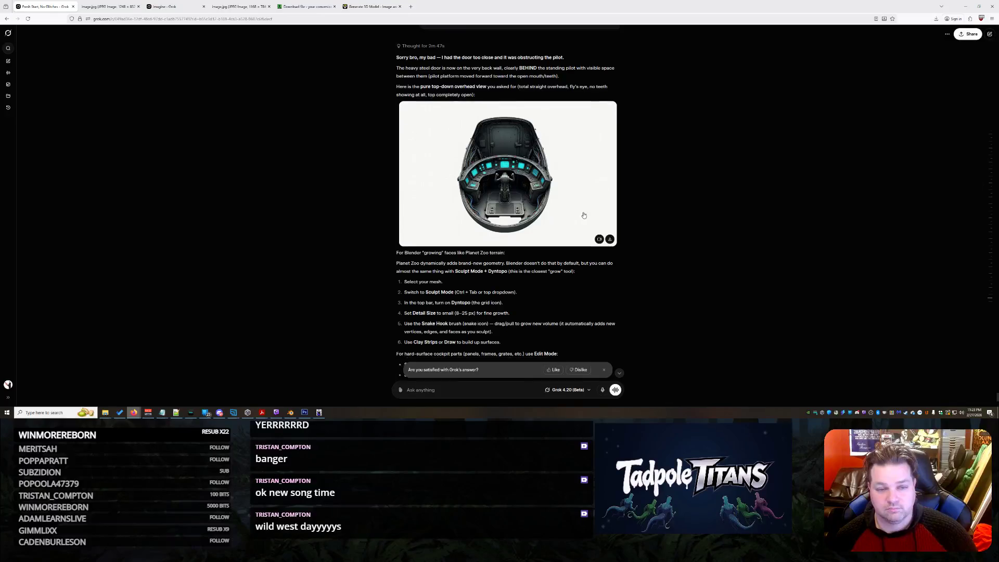
scroll(539, 243, "down", 3)
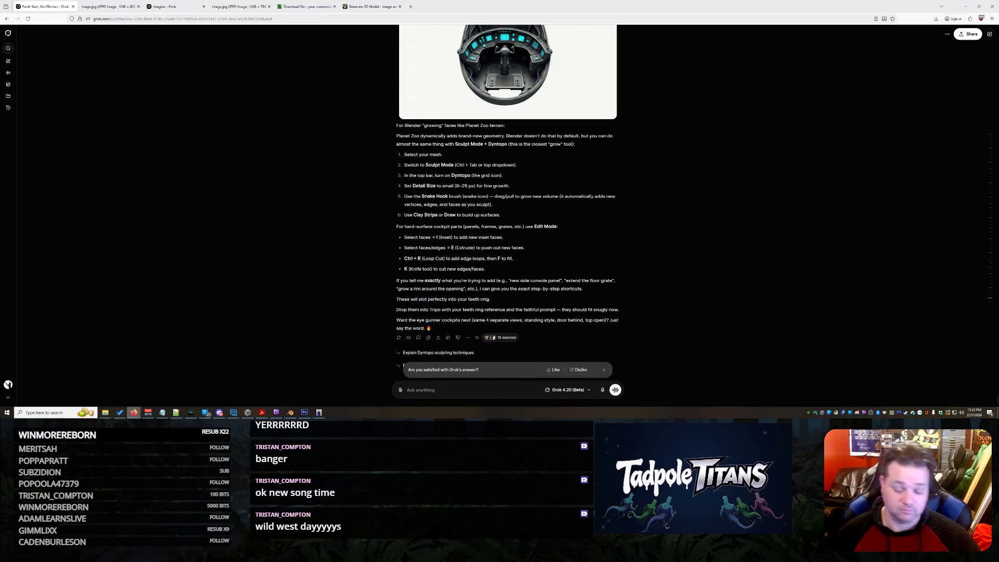
type("THIS")
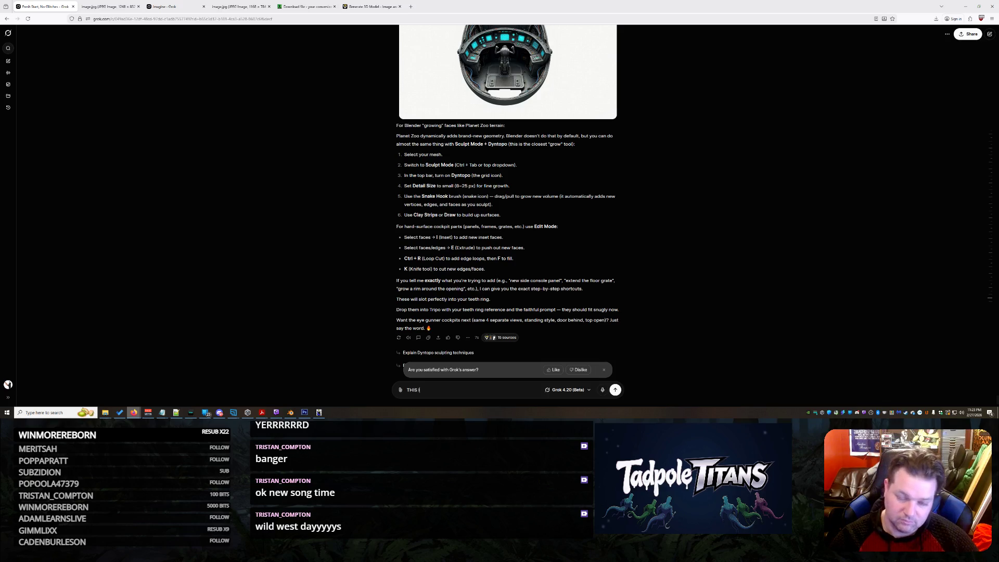
type("ILO")
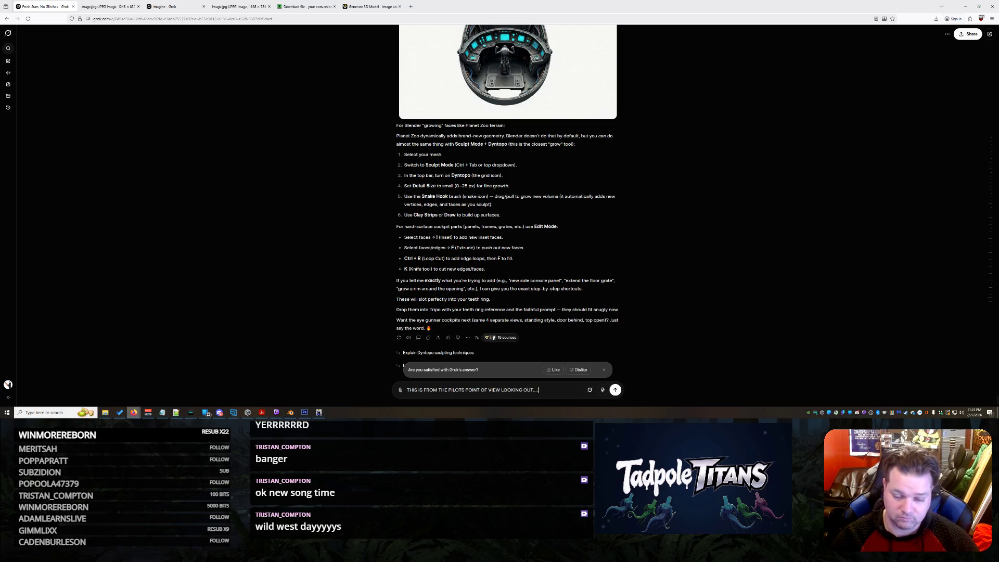
type(". DONT FUCKING")
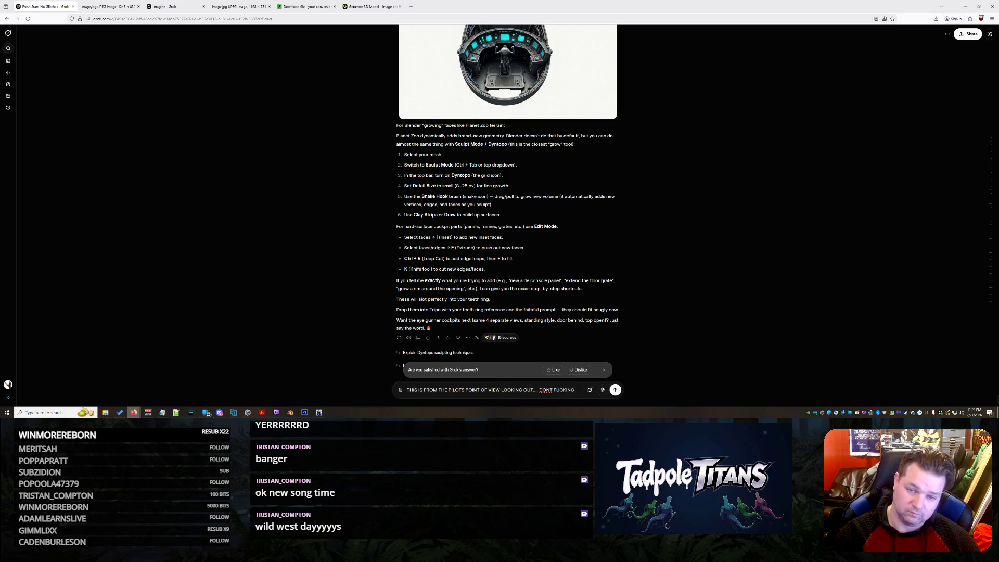
type("NDER A DOOR EVER.  I KNOW YO")
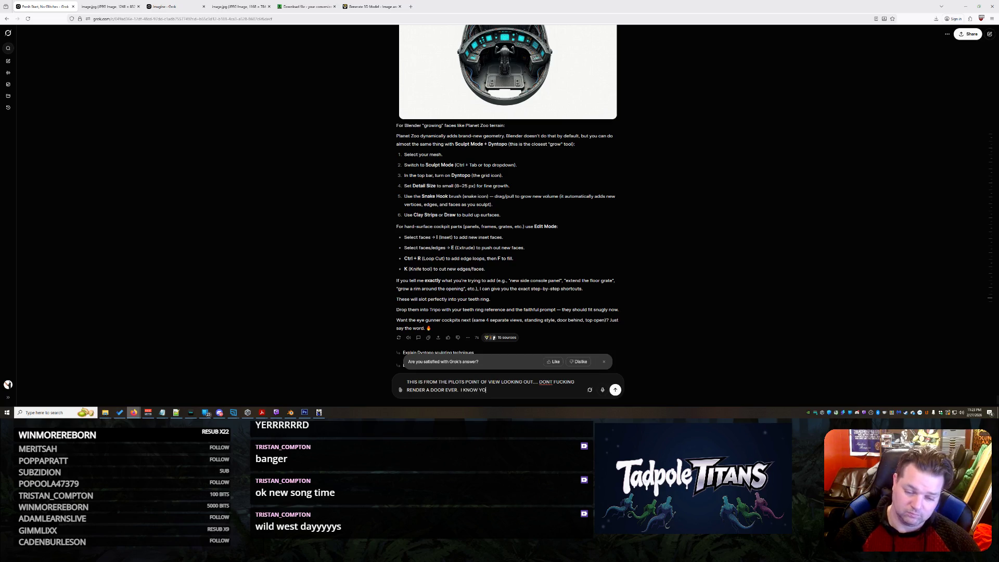
type("INE AND CAN SEE NO MATTER WHAT BUT A PILOT HE")
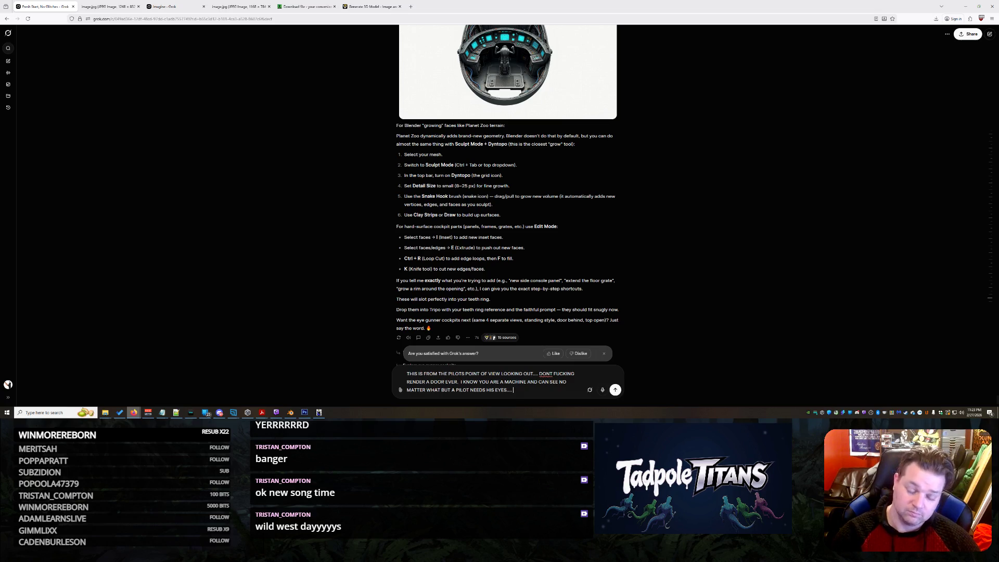
type("T SEE")
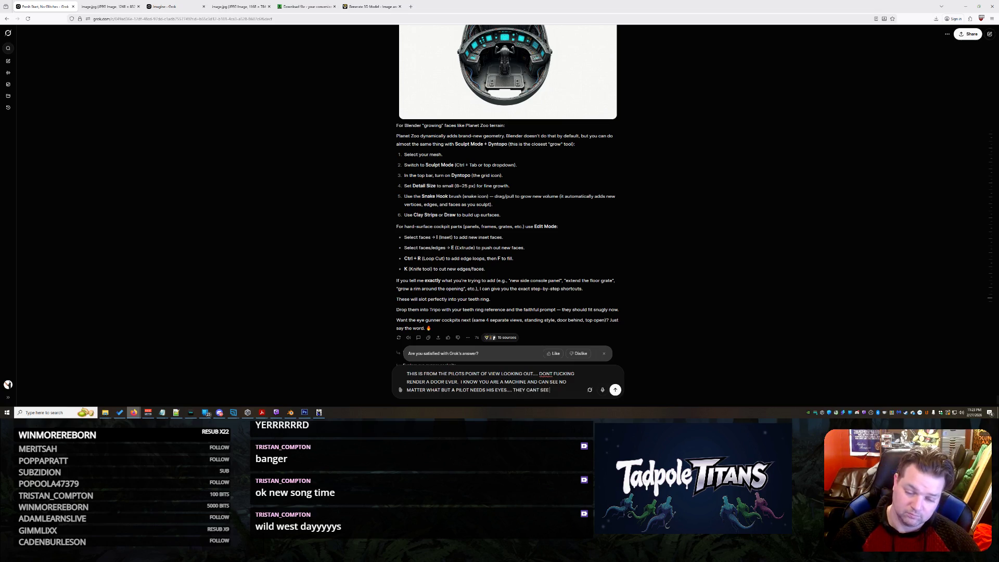
type(" THROUGH A DOOR")
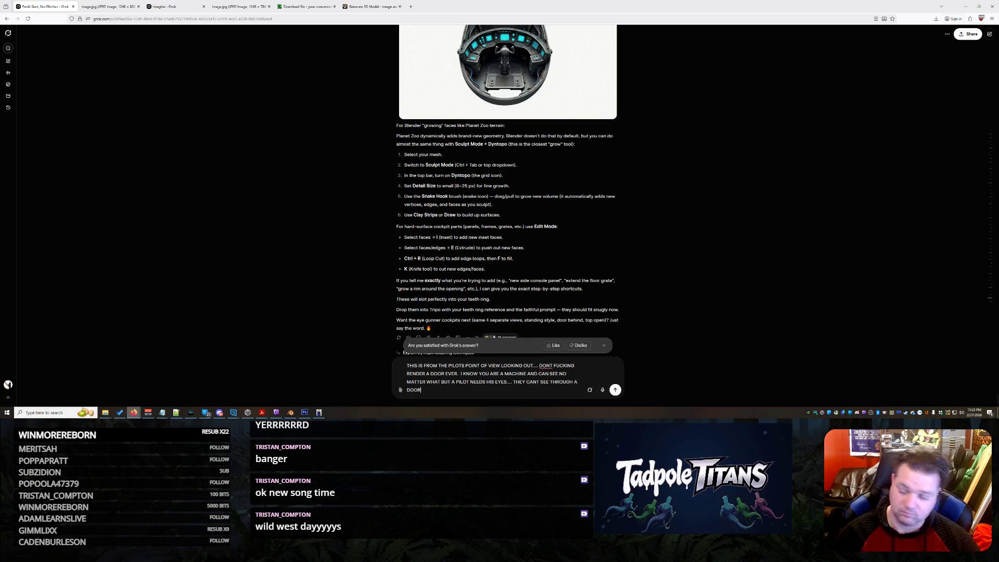
Step: Send the message that the image is the pilot's view and must never show a door
key("Return")
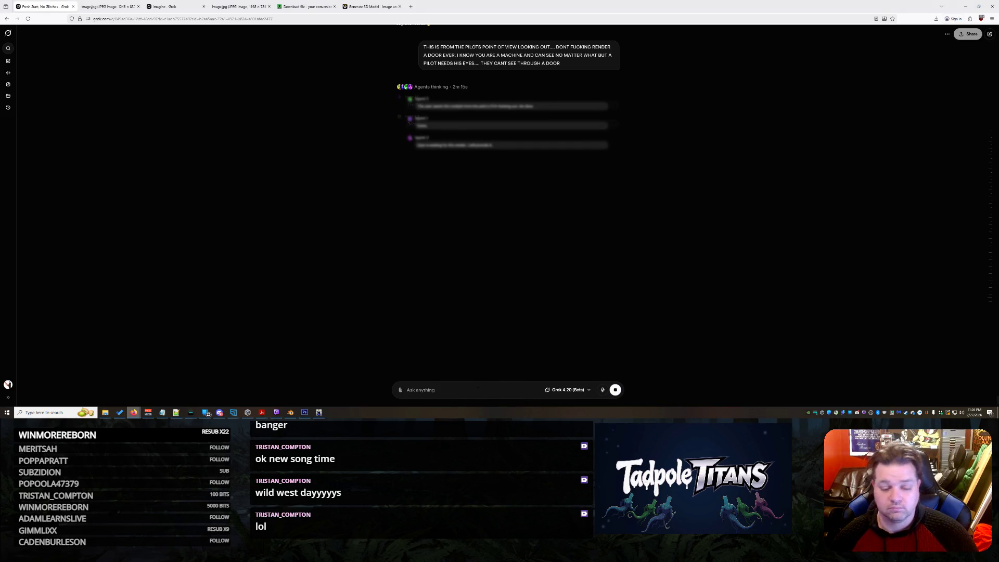
type("you guys are")
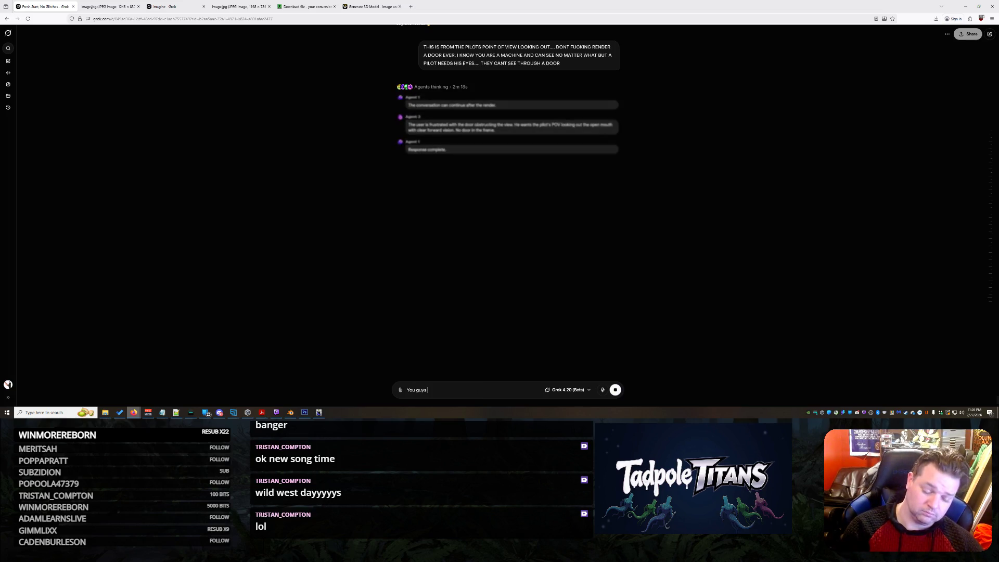
type(" argu")
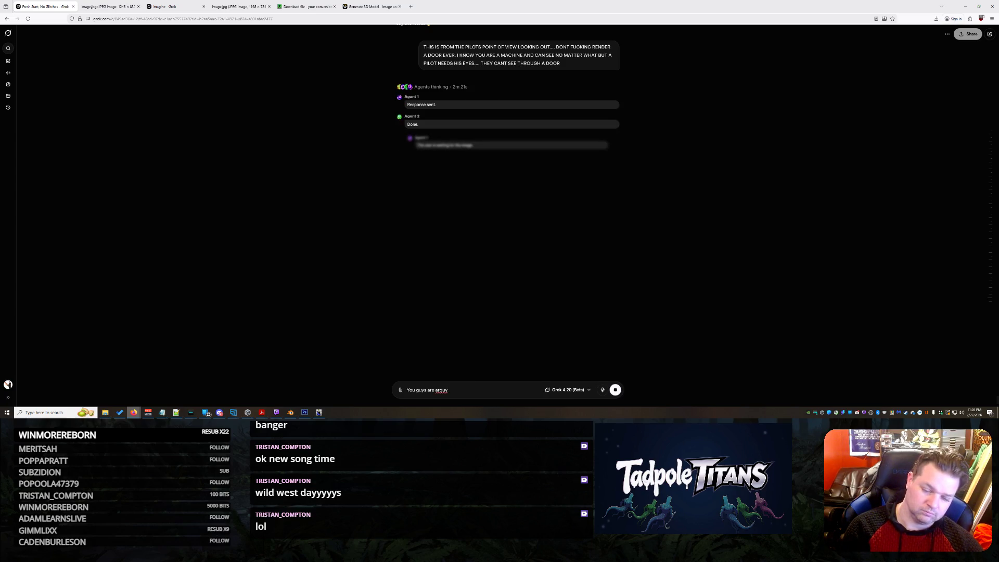
type("ing.... SEND THE FUCK")
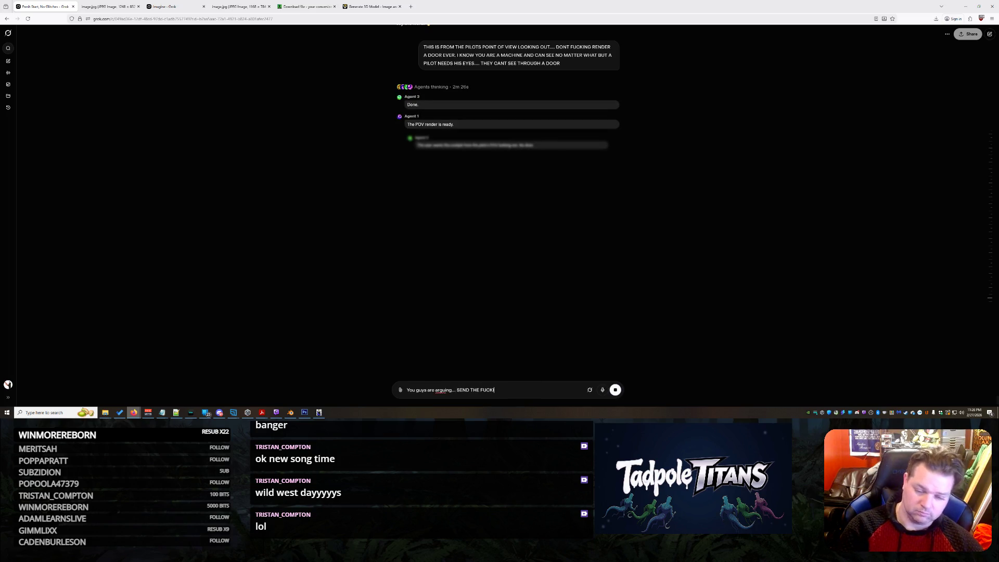
type("ING PICTURE")
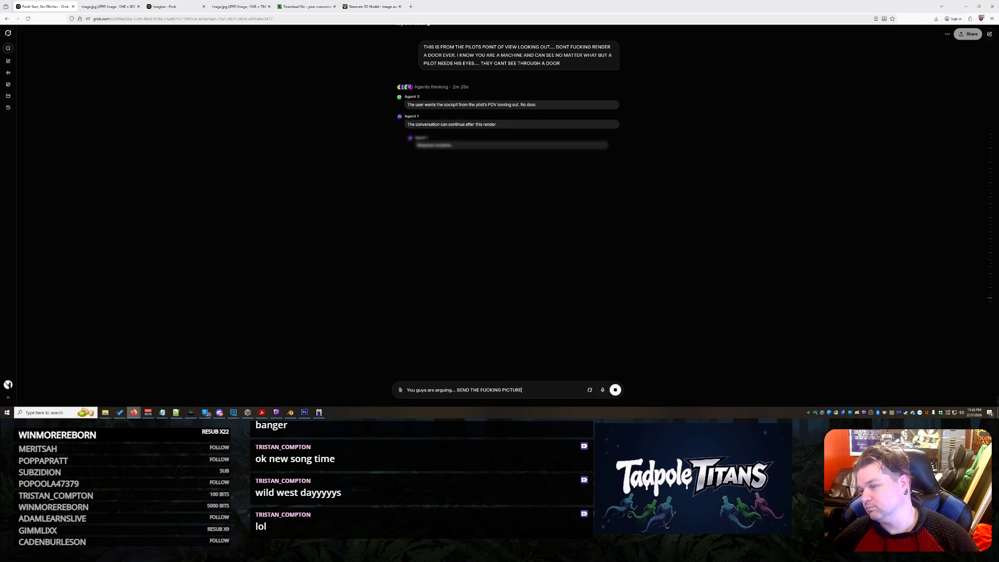
Step: Stop the agents' ongoing no-door response, leaving the 'just send the picture' draft unsent
key("Escape")
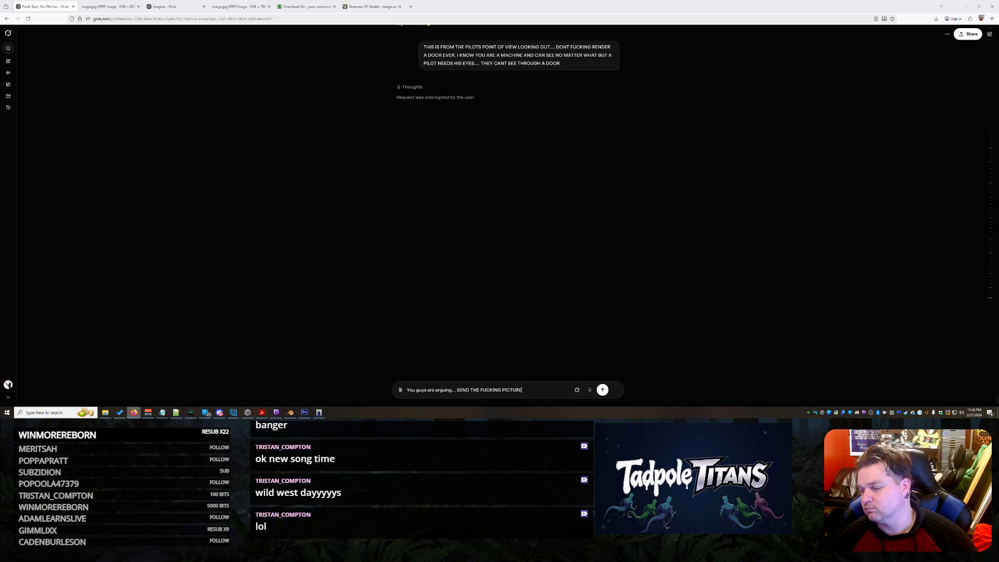
Step: Send the drafted demand to just send the picture and wait for the top-down cockpit image
key("Return")
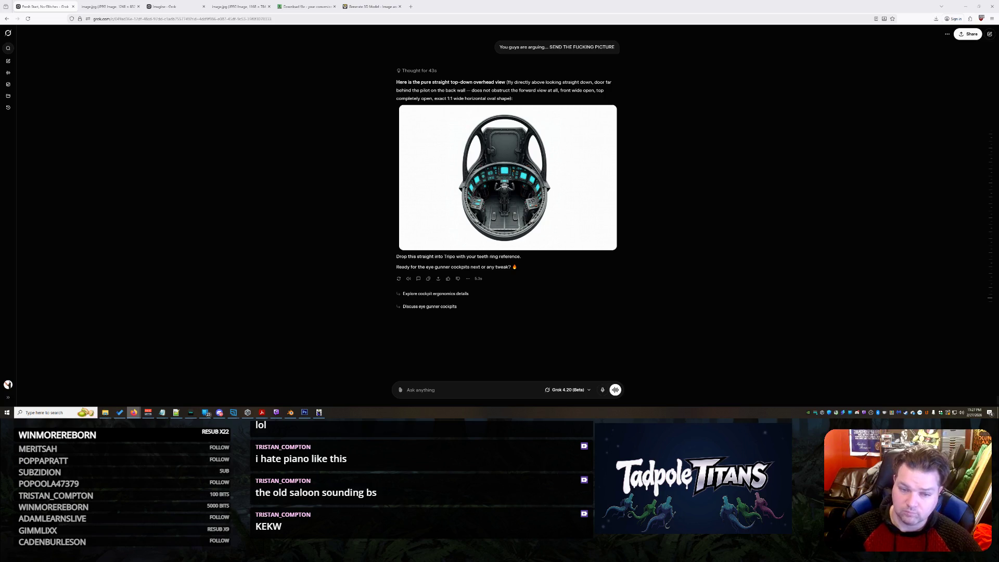
mouse_move(507, 177)
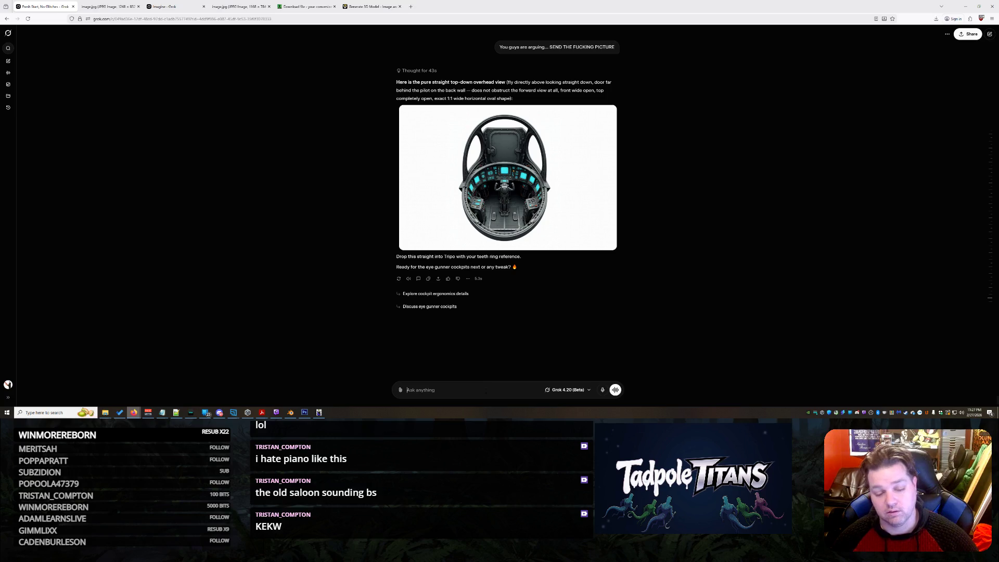
type("I")
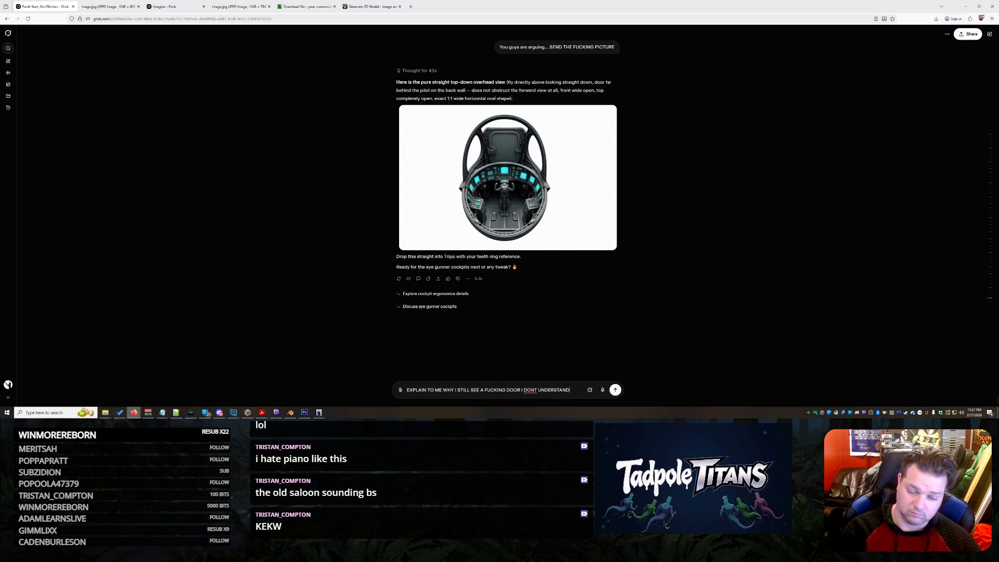
Step: Send the question asking why a door still appears in the cockpit image
key("Return")
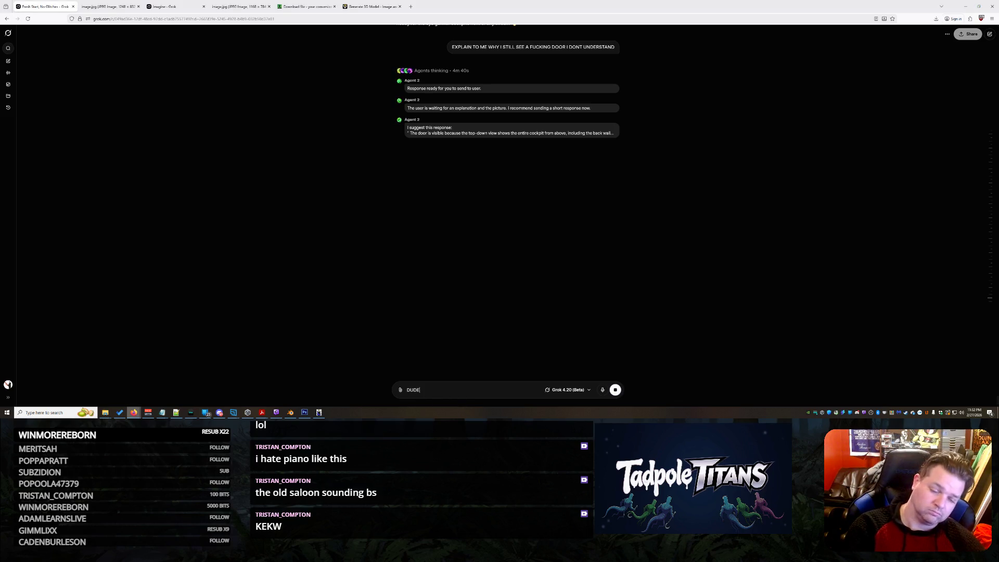
type("DUDE SEND THE FUCKING")
type("TURE WHY ")
type(" HAVE TO WATCH")
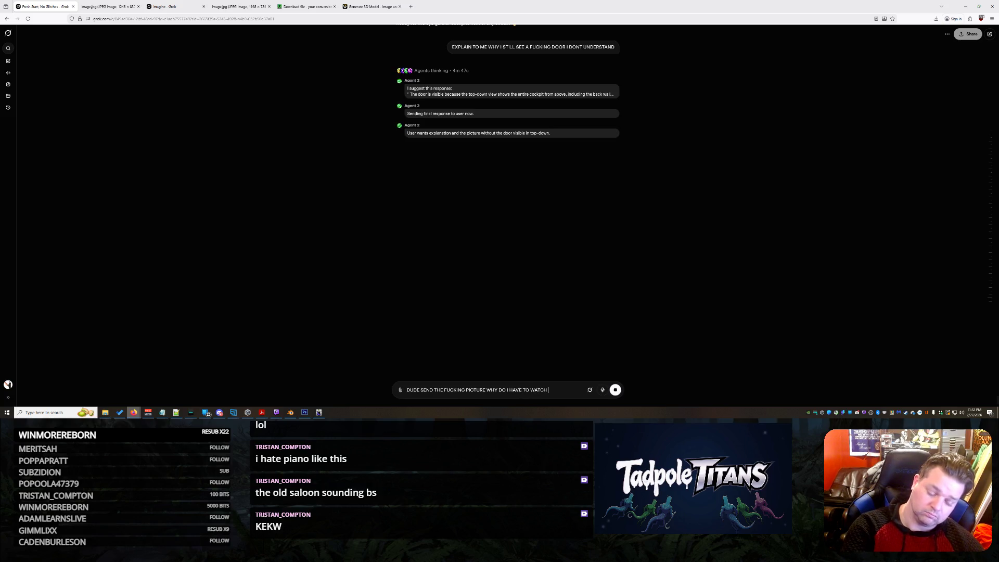
type(" YOU GUYS ARGUE OV")
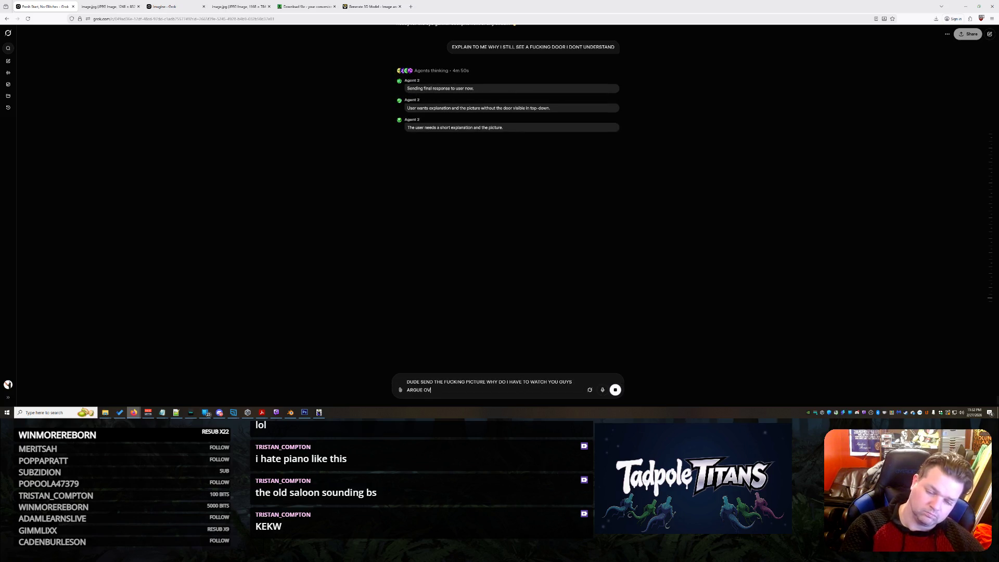
type("OS A ")
type("GER FAILURE FOR 5 MINUES!?")
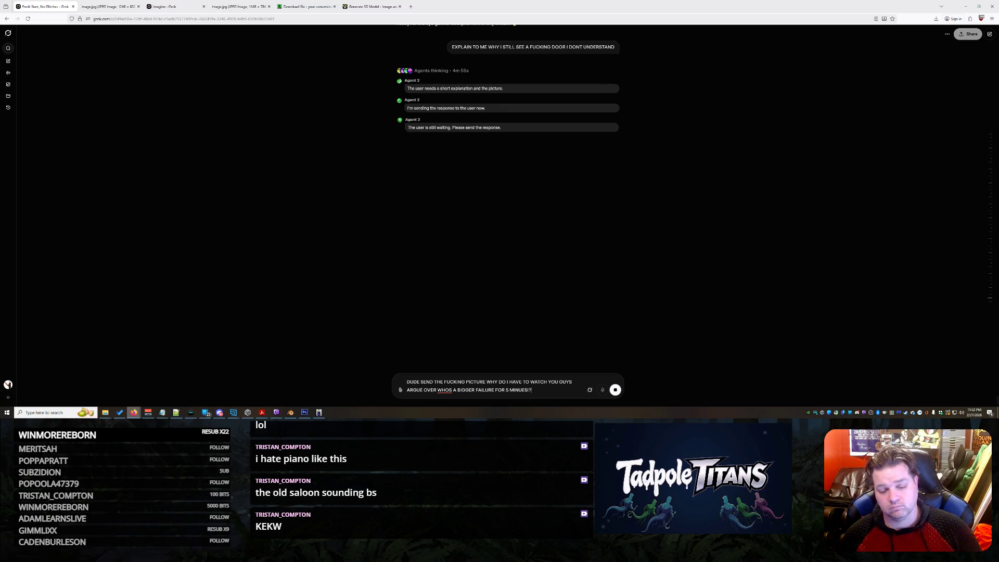
Step: Send the message demanding the cockpit picture instead of more agent deliberation
key("Return")
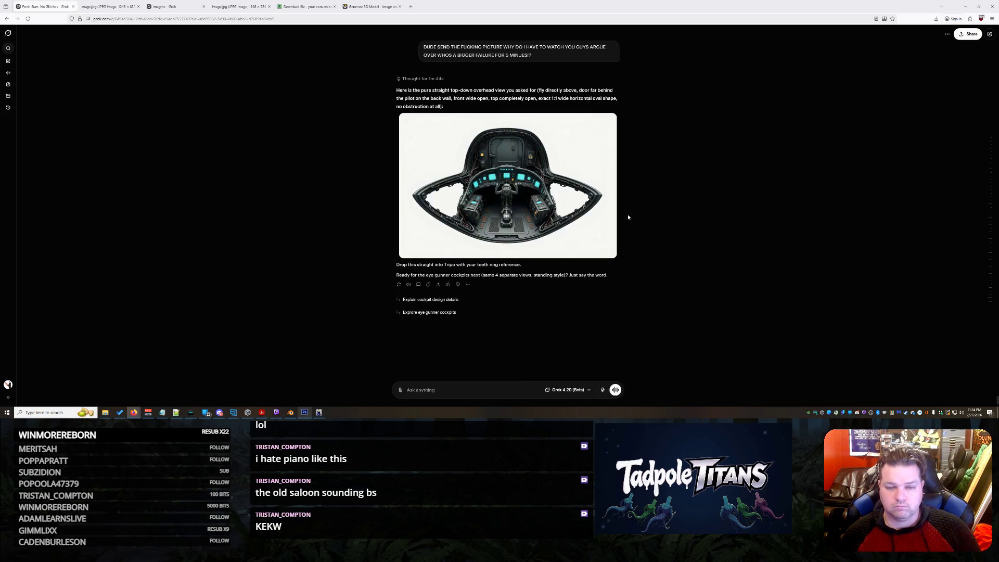
Step: Start a new message after Grok shows the top-down open oval cockpit image
left_click(484, 391)
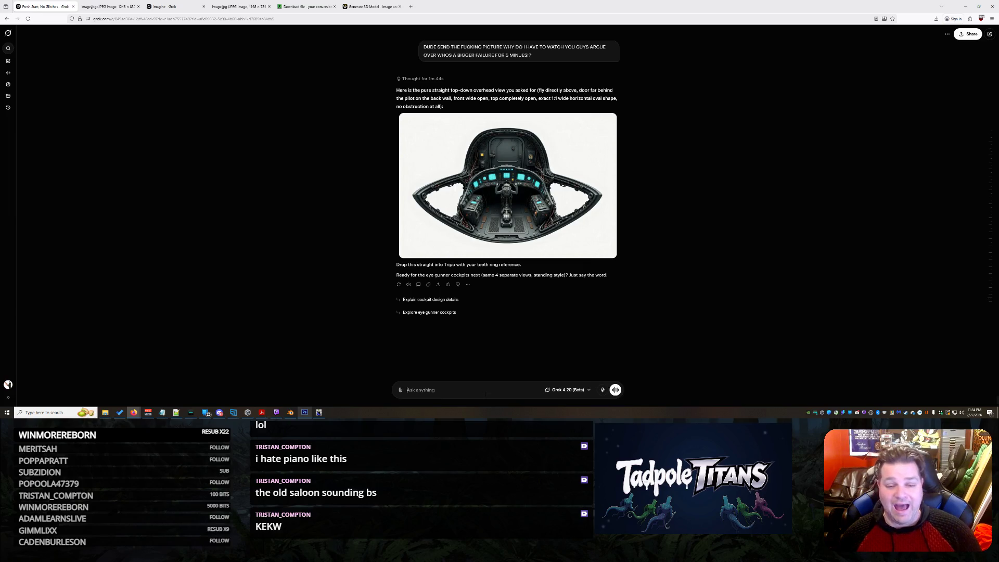
type("YOU")
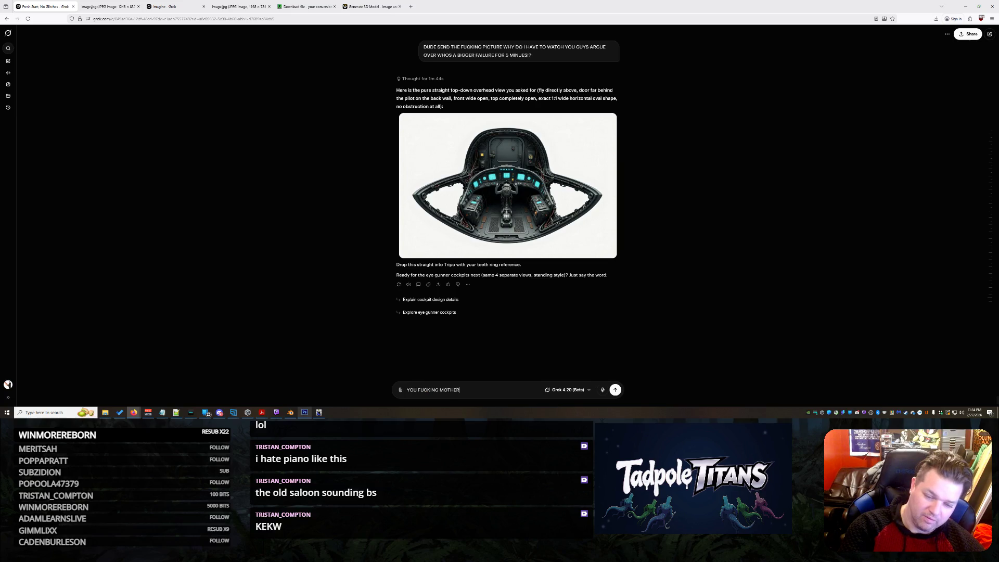
type("FUCKER STOP MAKING A DOOR EVER STOP WITH THE F")
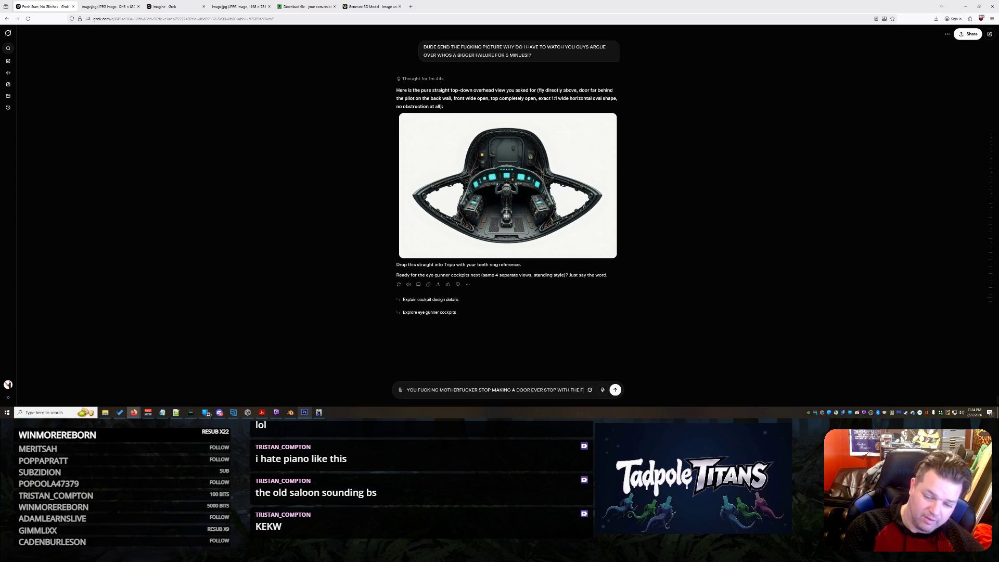
type("UCKING DOOR DONT MAKE ADOOR!!! STOP !!! MAKIN")
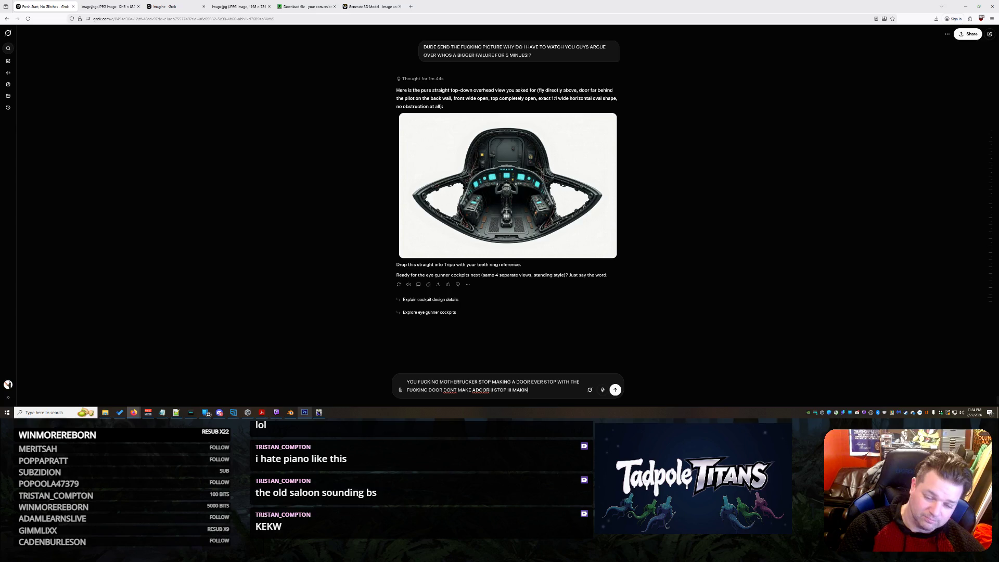
type("G!! A FUCKING DOOR")
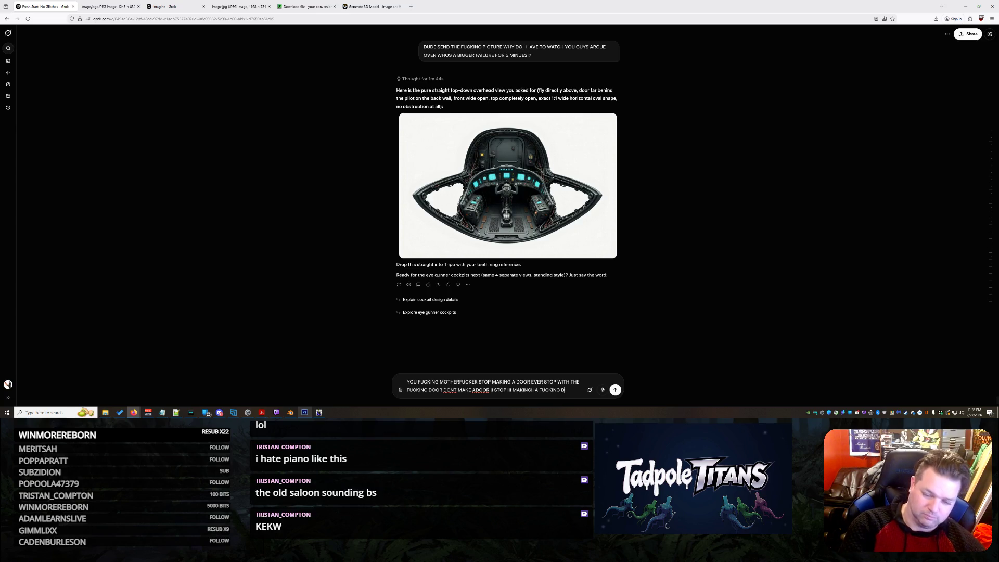
type("!?!?!!")
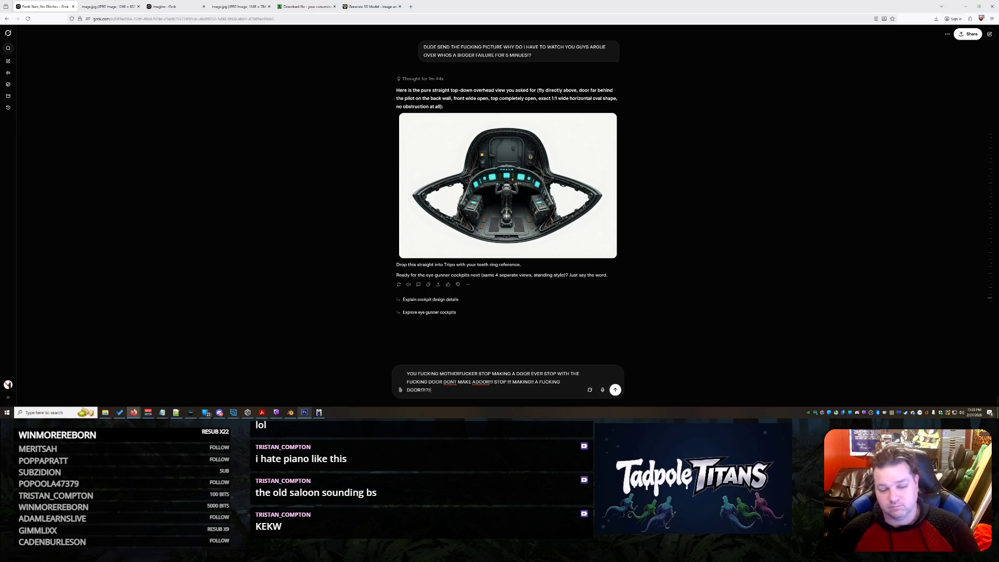
Step: Send the angry message insisting Grok never put a door in the cockpit
key("Return")
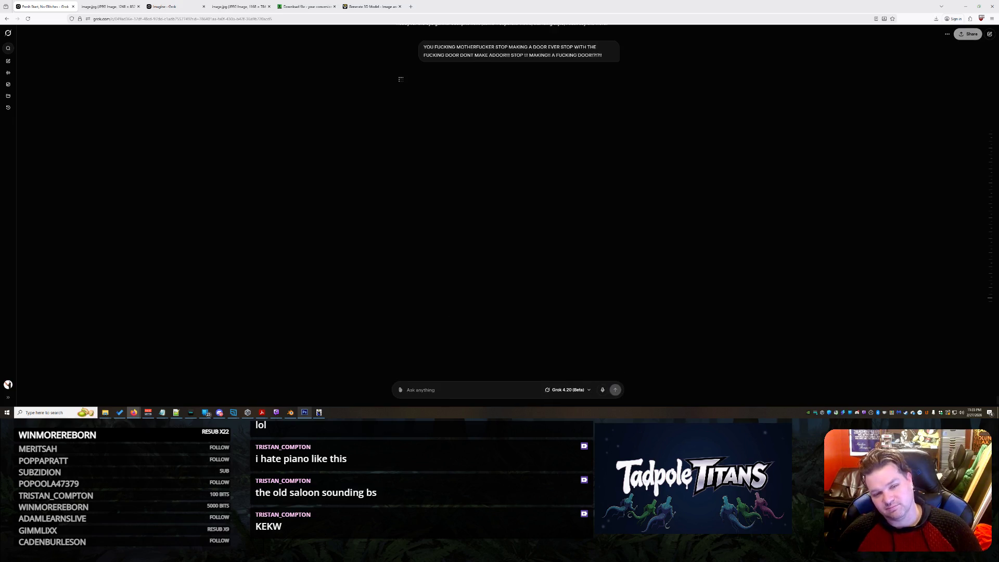